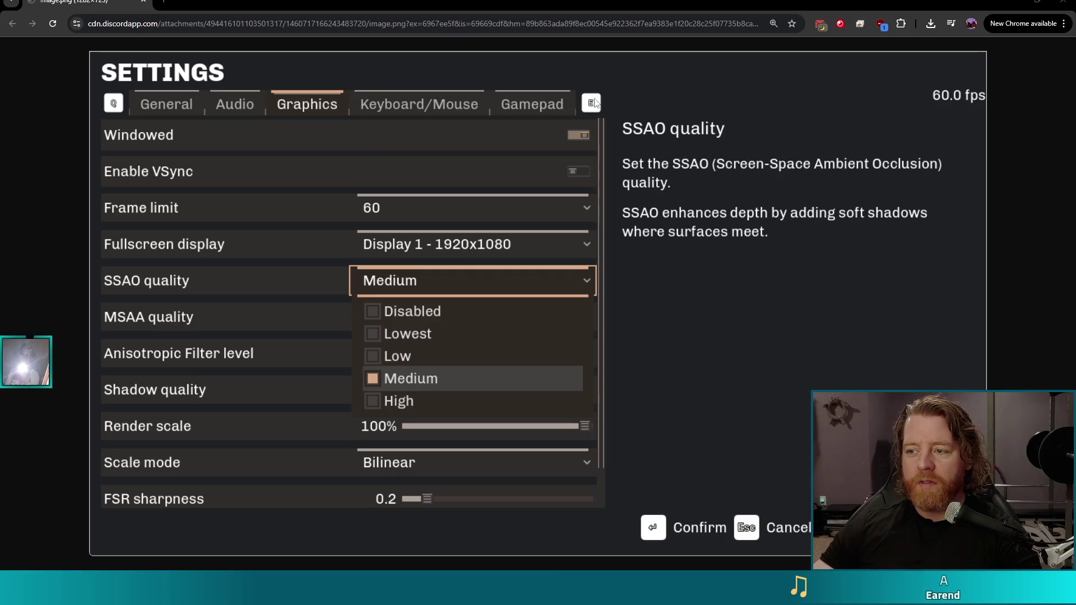
Enlarge and scroll the Fire Tower High Card details, then exit fullscreen with F11
key(ctrl+plus)
key(ctrl+plus)
key(ctrl+plus)
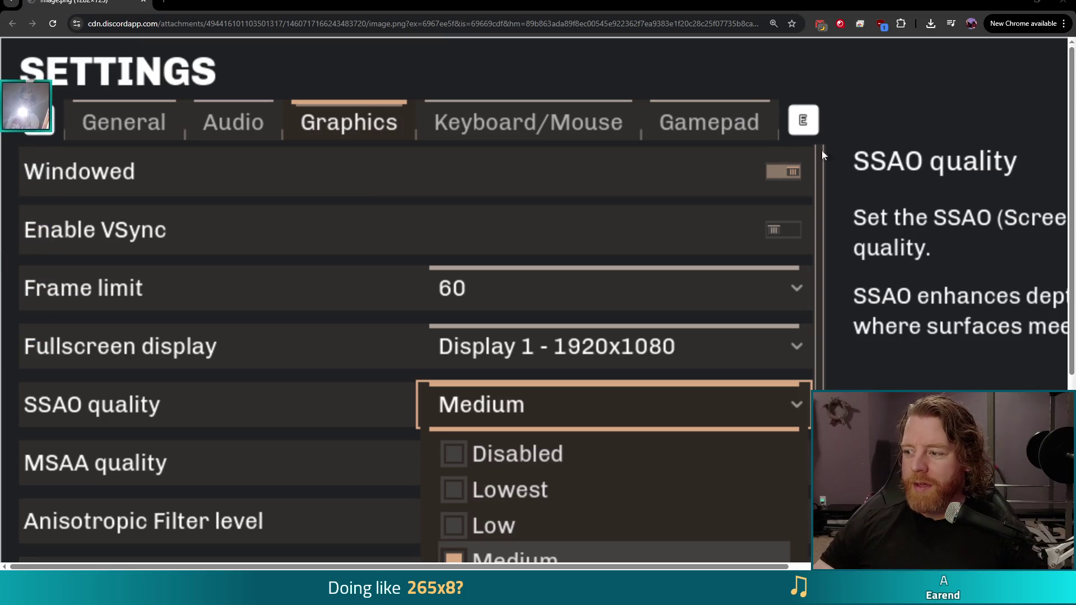
scroll(788, 238, down, 3)
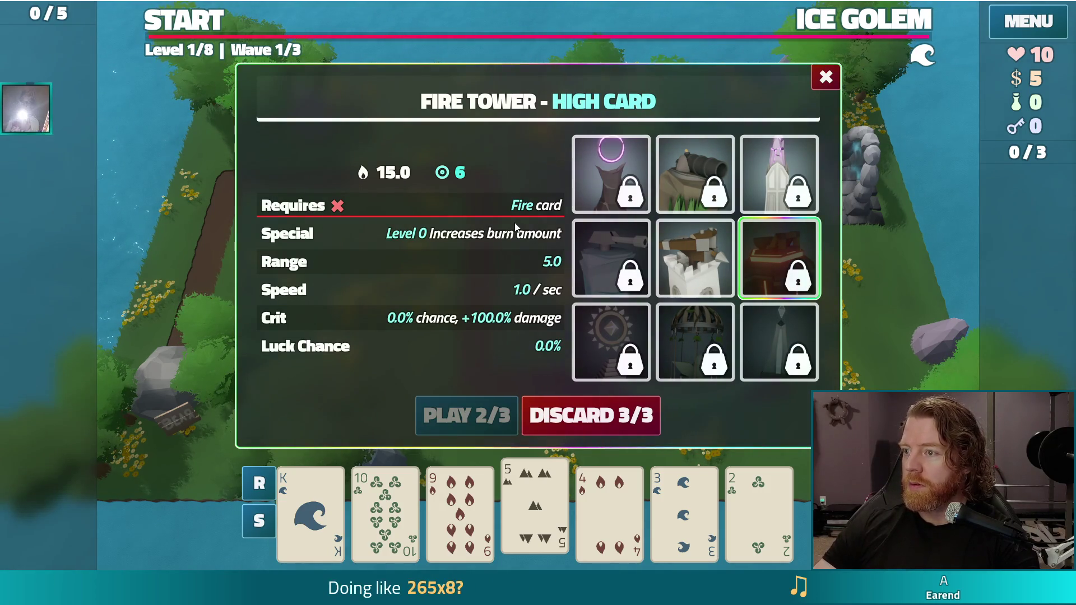
key(F11)
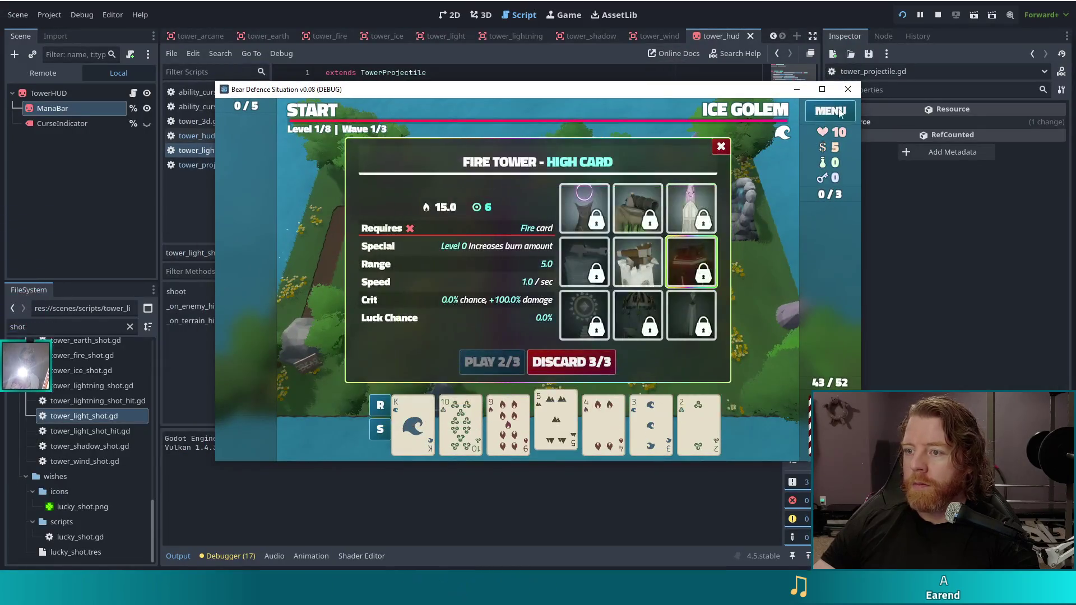
Close the running game, review lines 9–10 of tower_light_shot.gd, and close the tower_hud scene
click(849, 90)
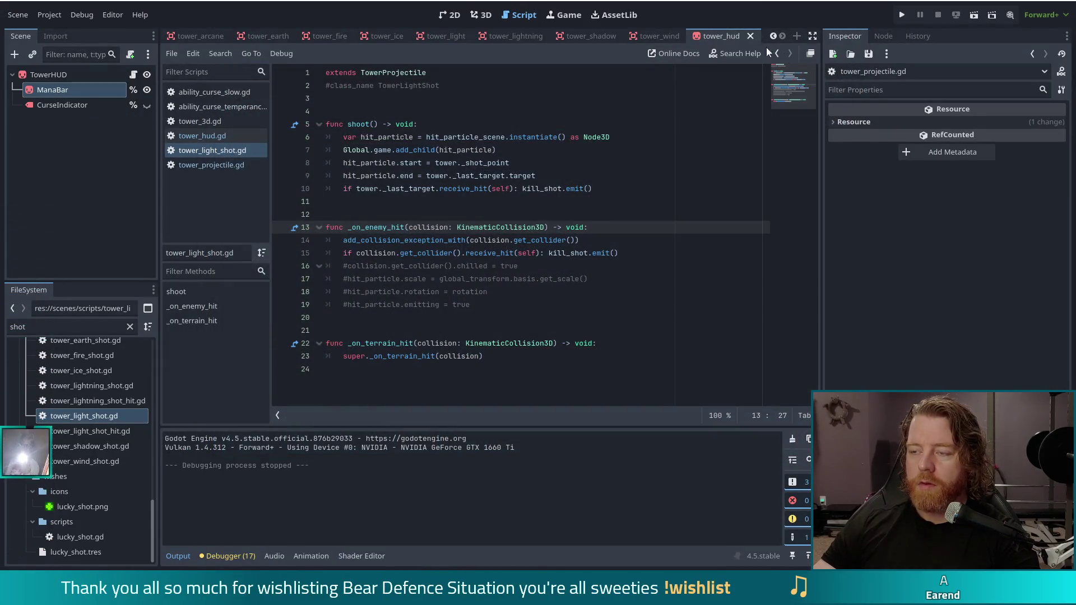
mouse_move(574, 255)
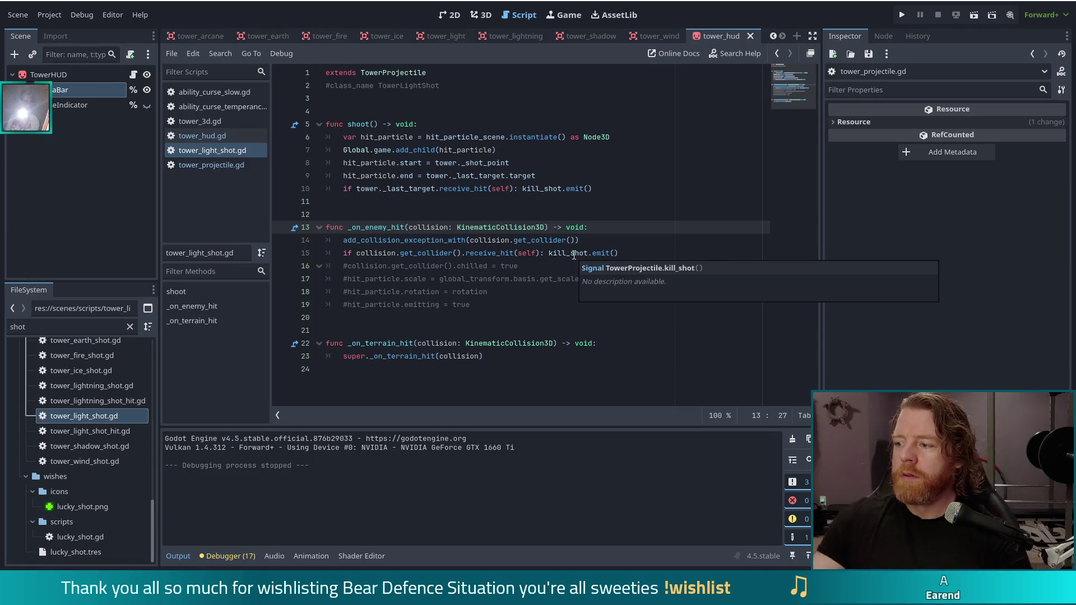
click(546, 176)
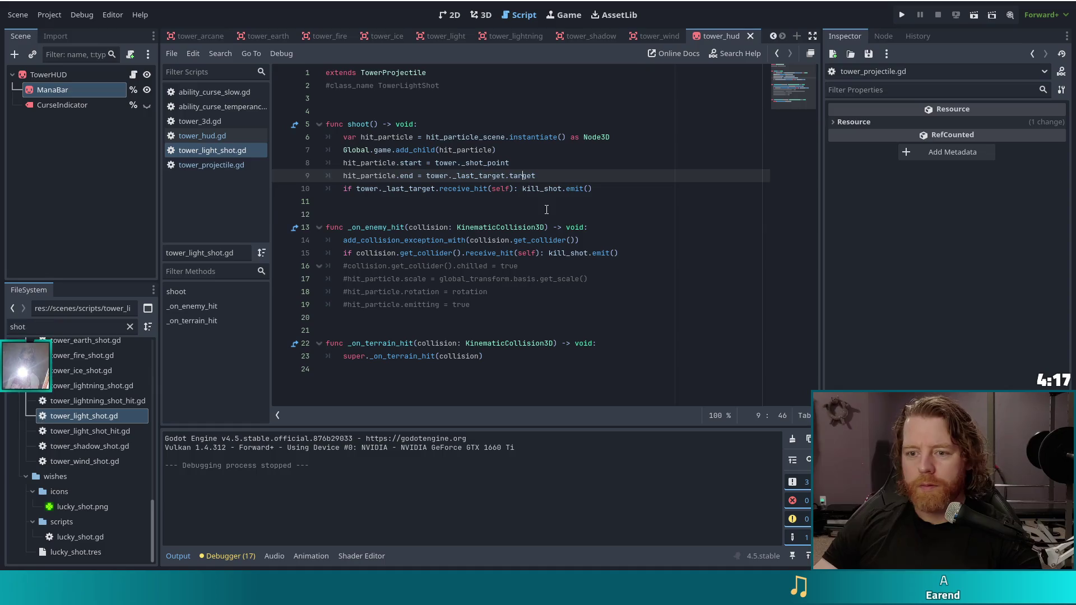
click(656, 214)
click(620, 188)
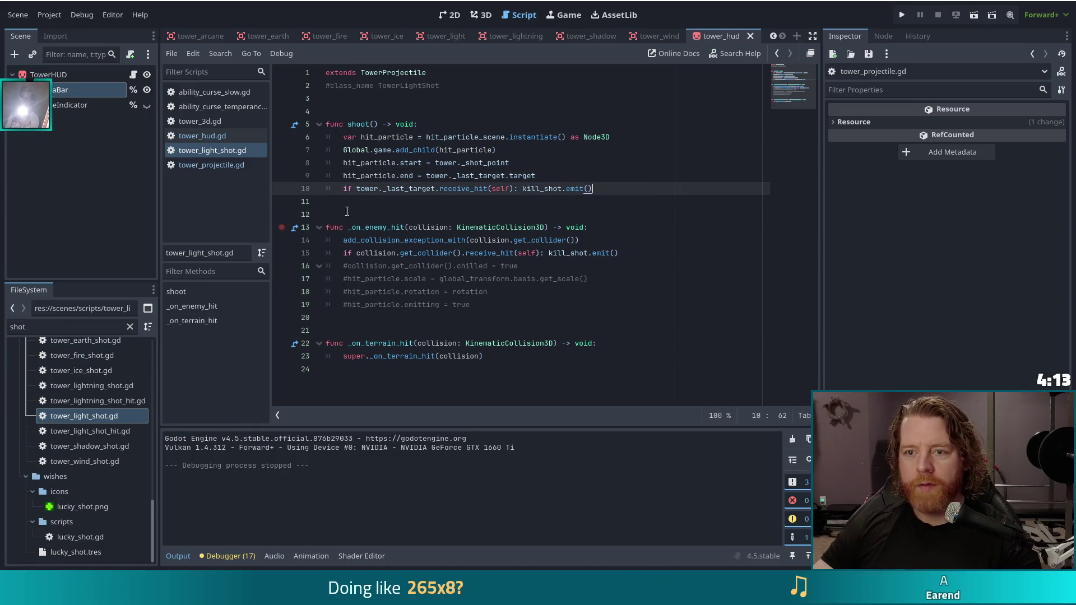
click(750, 36)
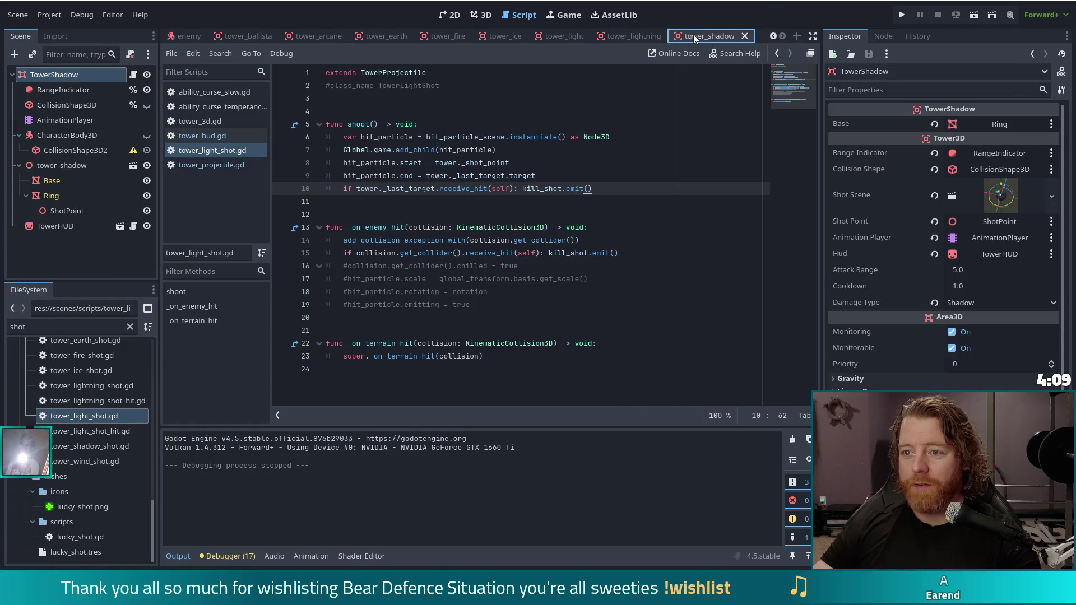
Close the tower_wind, tower_lightning, tower_light, tower_ice, tower_fire, tower_earth and tower_arcane scene tabs
click(690, 36)
click(715, 36)
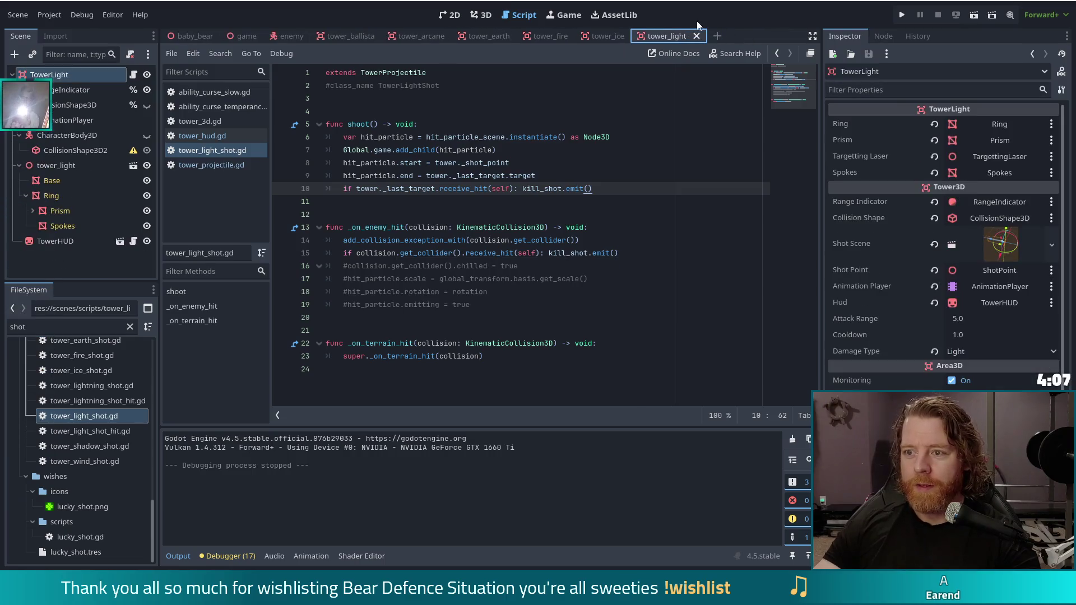
click(695, 36)
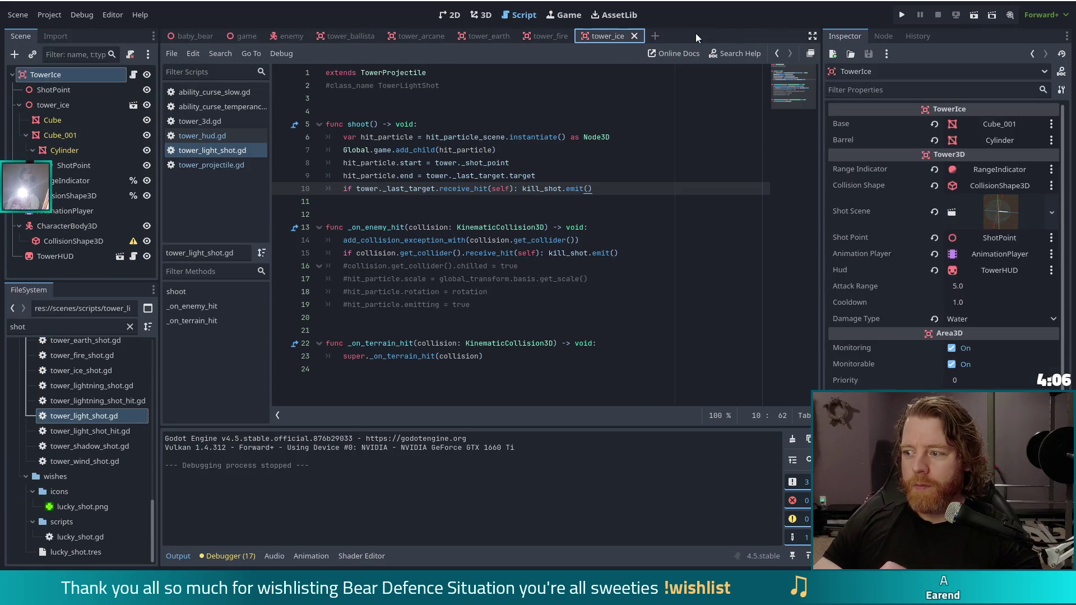
click(633, 36)
click(579, 36)
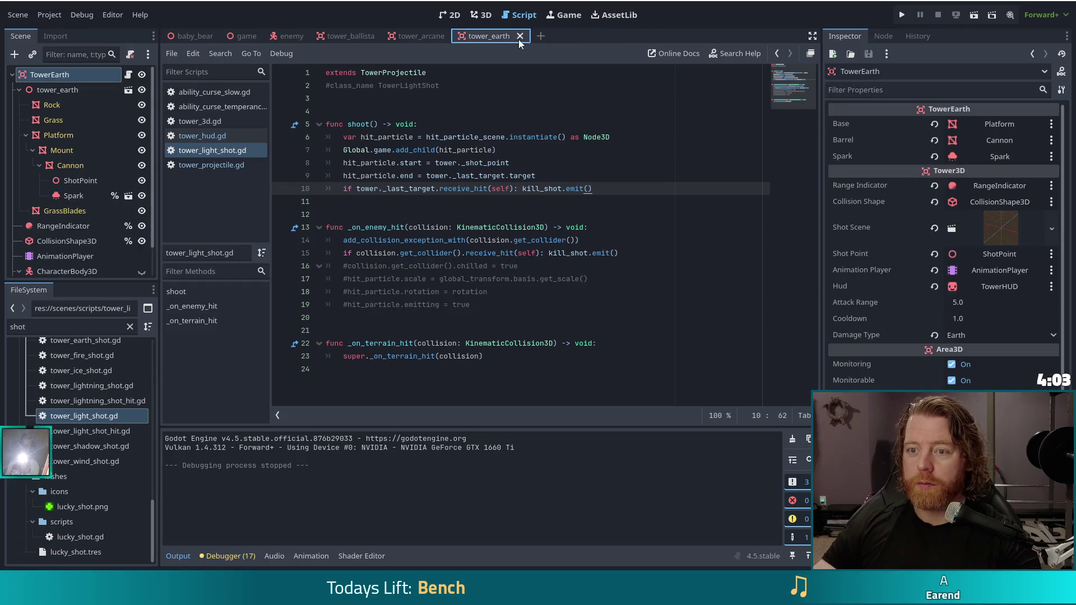
click(520, 36)
click(455, 36)
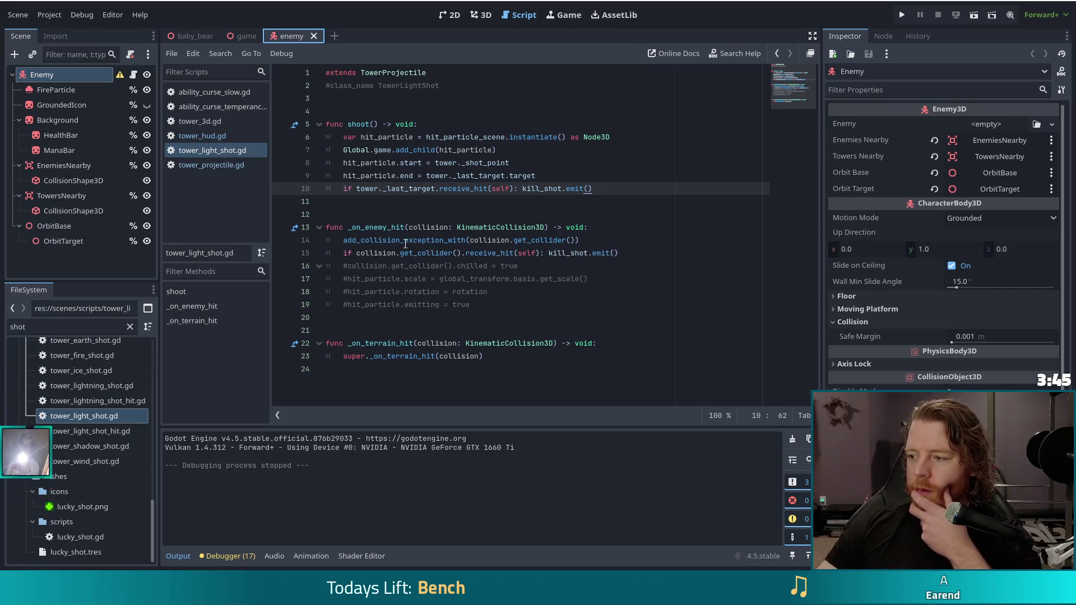
Inspect the _on_enemy_hit signature and the receive_hit calls on lines 10 and 15
mouse_move(406, 244)
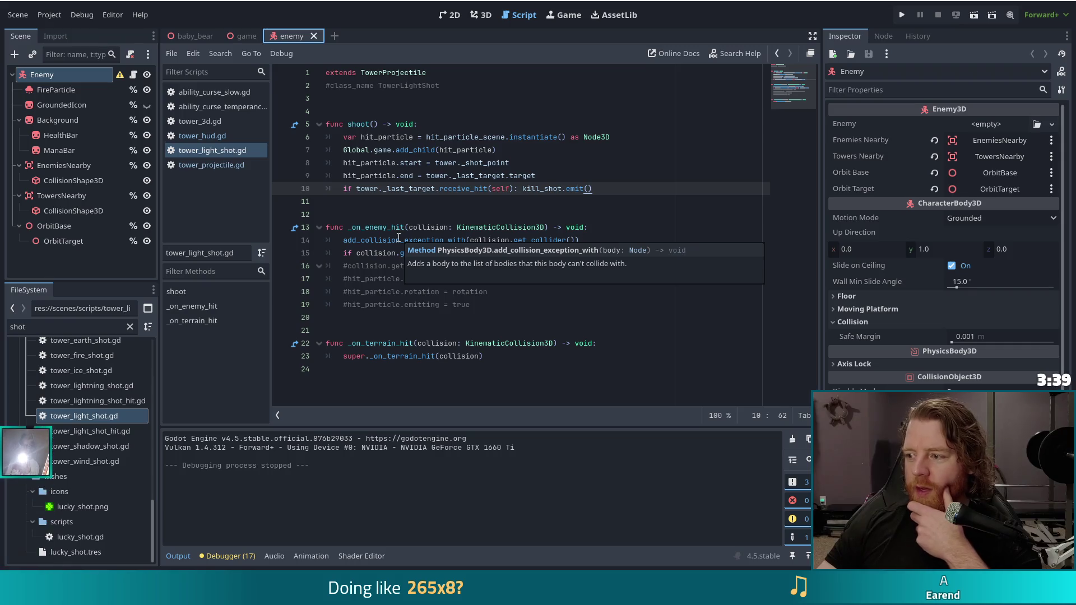
key(Down)
key(Down)
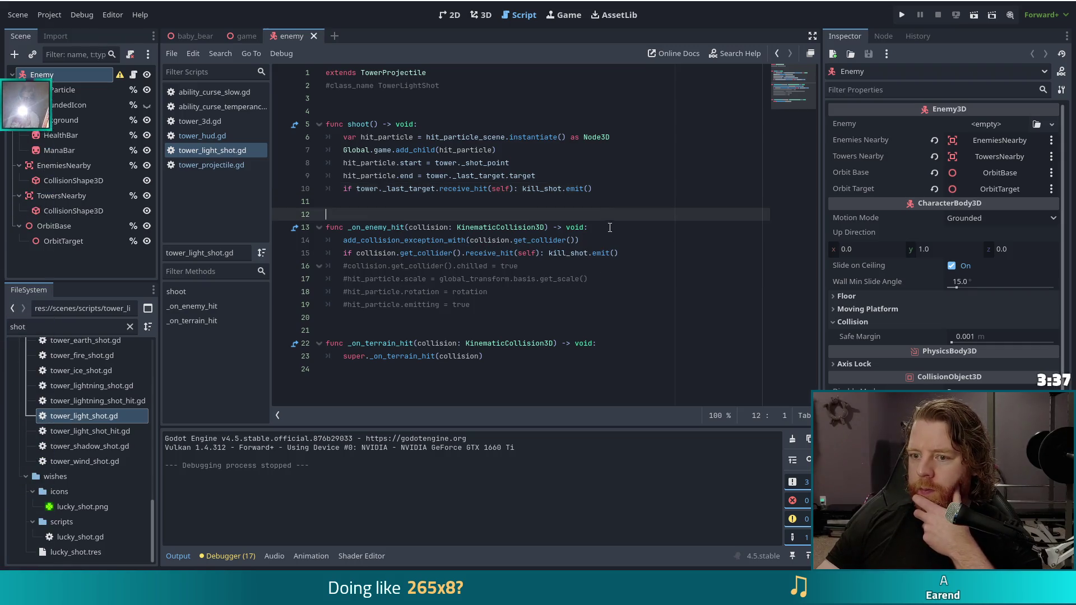
click(582, 228)
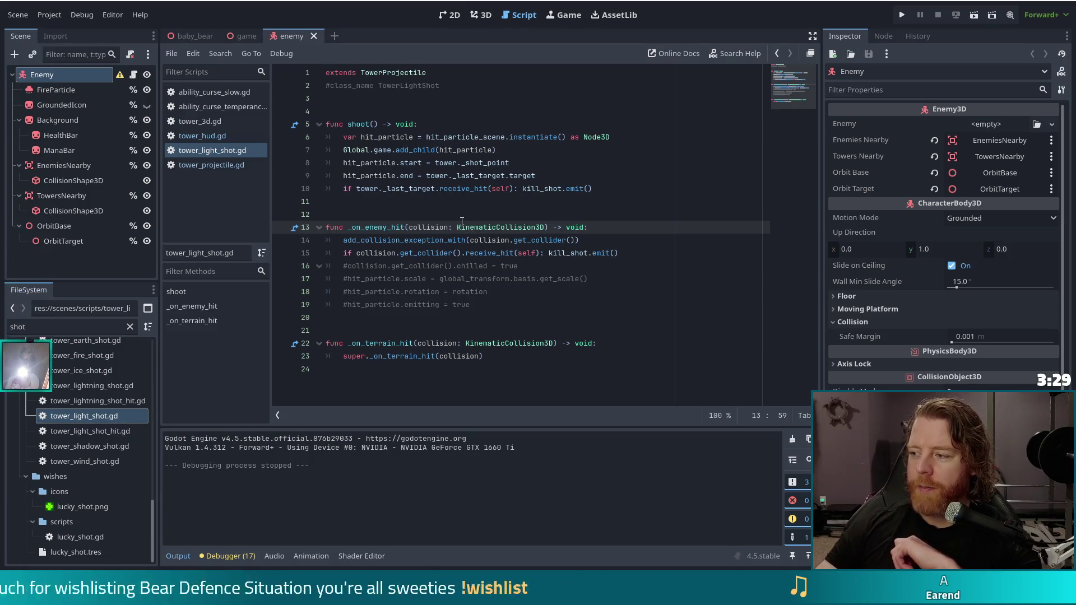
mouse_move(461, 223)
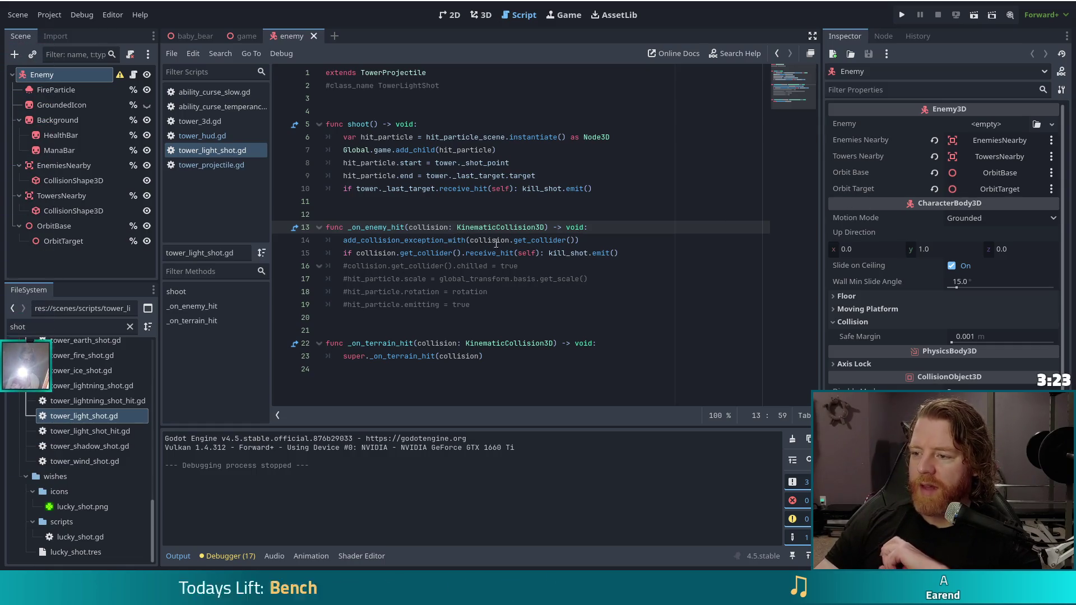
click(540, 253)
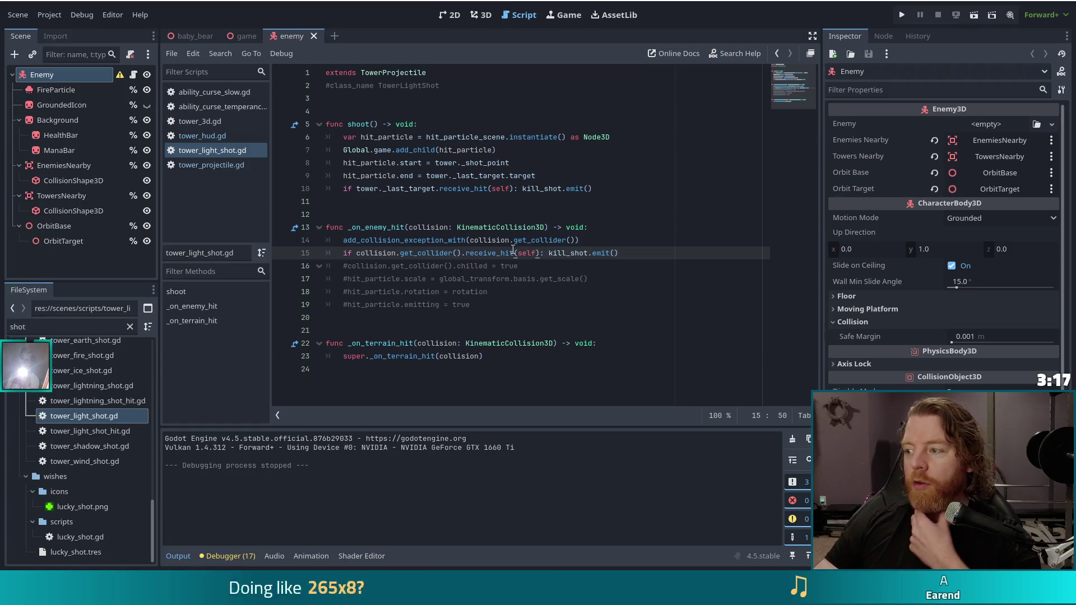
click(487, 188)
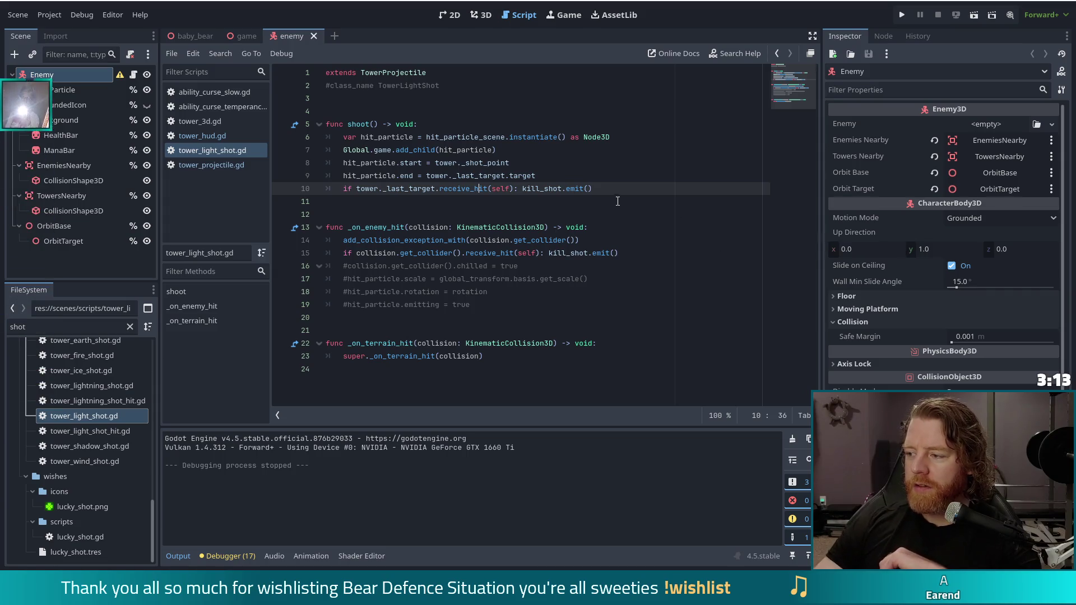
mouse_move(572, 190)
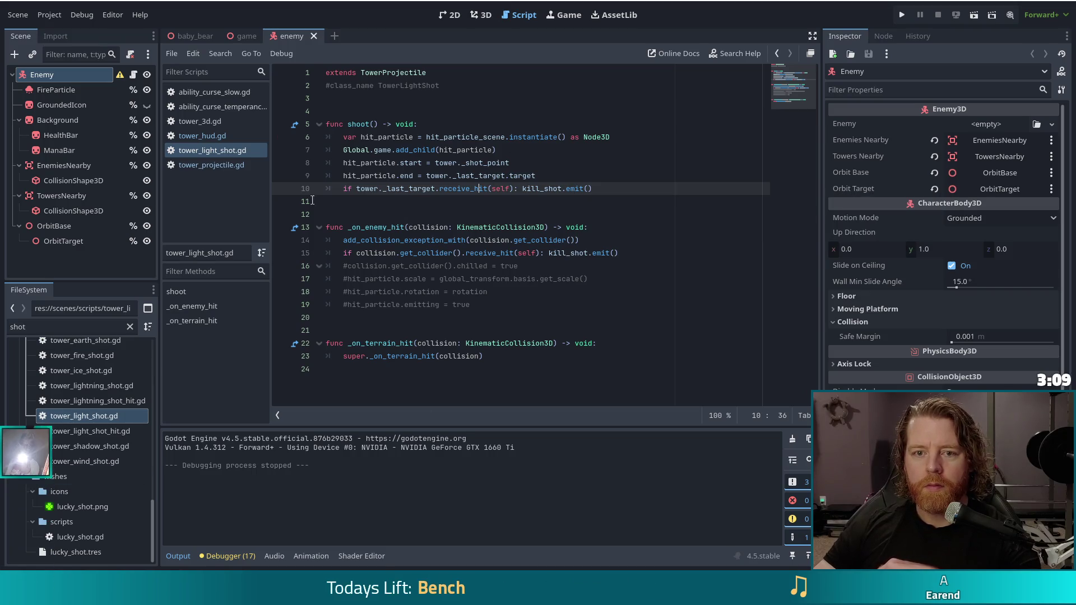
Filter the FileSystem for 'button', open eui_button.tscn, and view it in 2D
double_click(19, 326)
text(button)
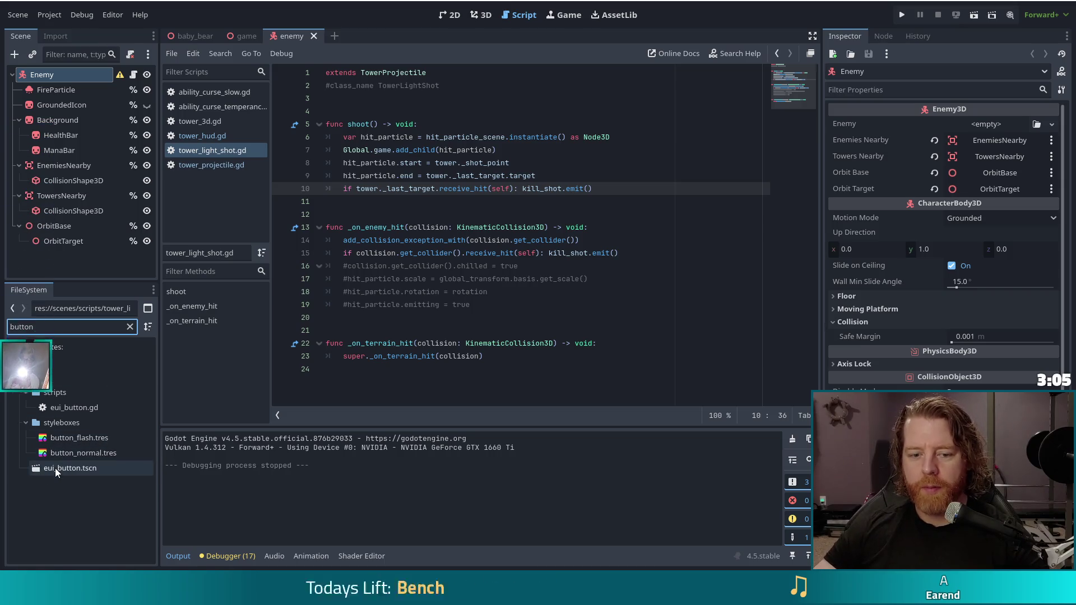
double_click(55, 469)
click(456, 16)
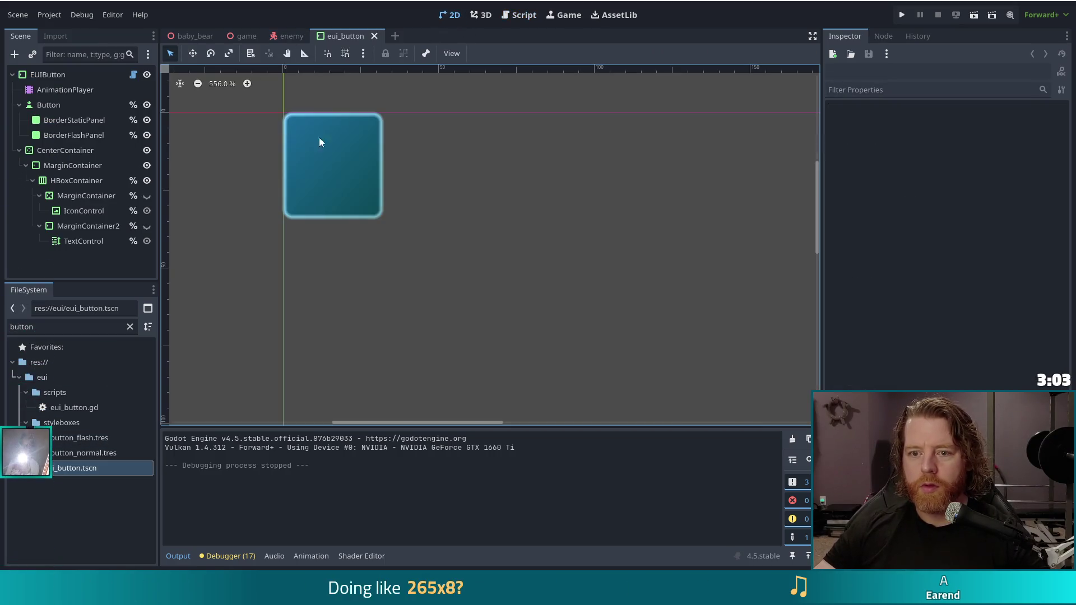
scroll(307, 137, up, 8)
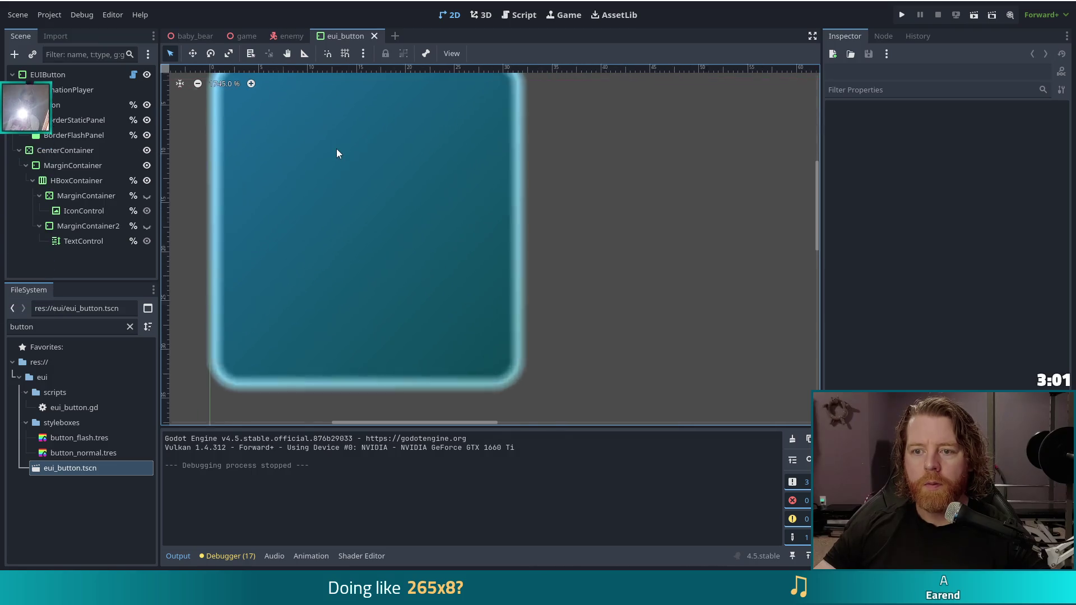
scroll(337, 149, down, 12)
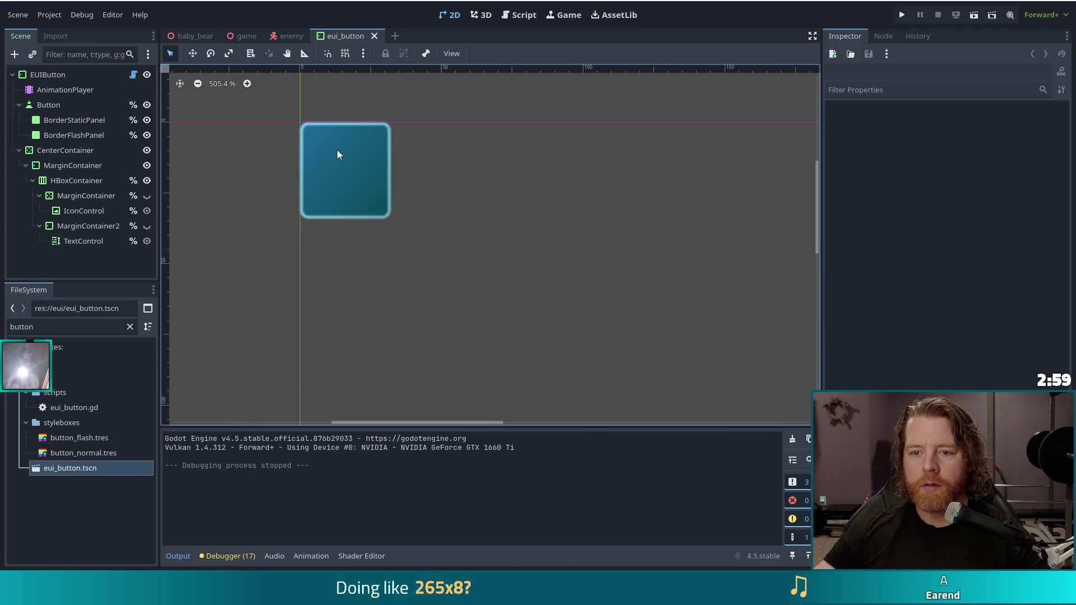
scroll(336, 152, down, 3)
scroll(334, 150, up, 10)
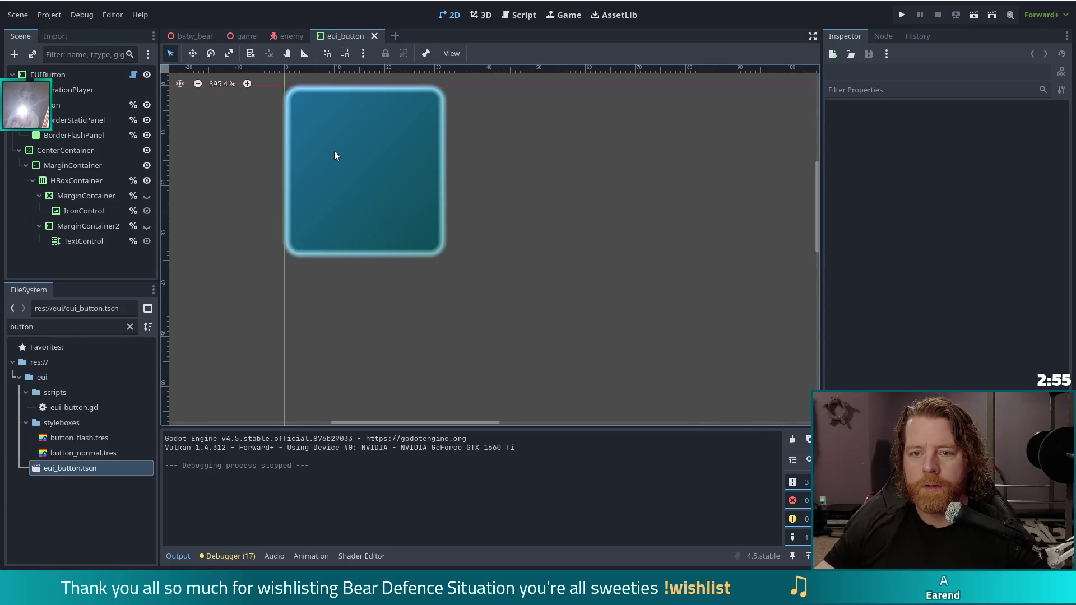
scroll(334, 150, down, 2)
mouse_move(485, 180)
mouse_down()
mouse_move(495, 238)
mouse_move(523, 214)
mouse_up()
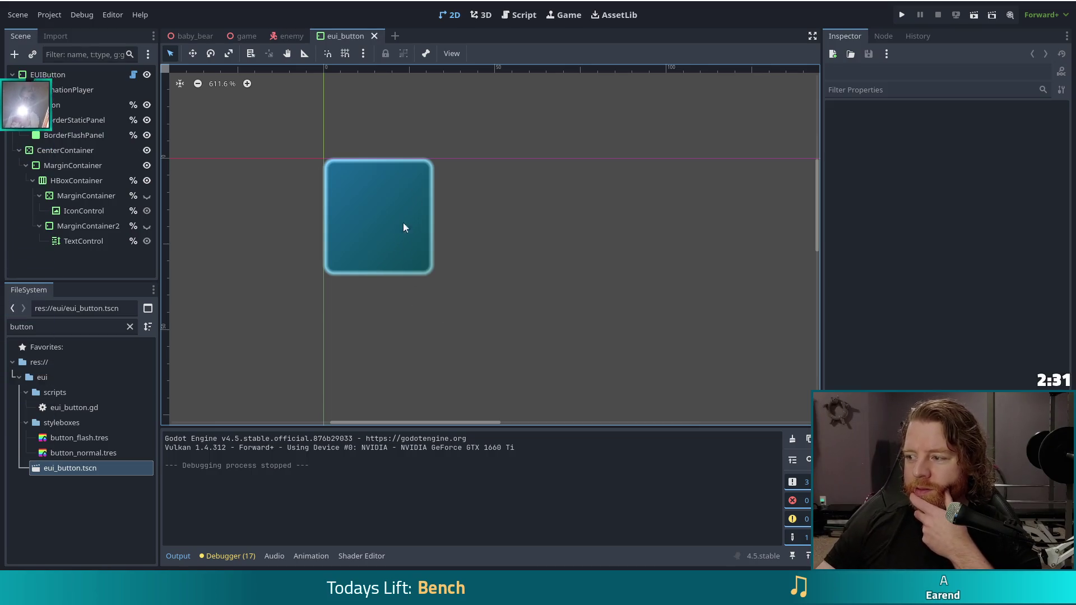
scroll(432, 255, down, 5)
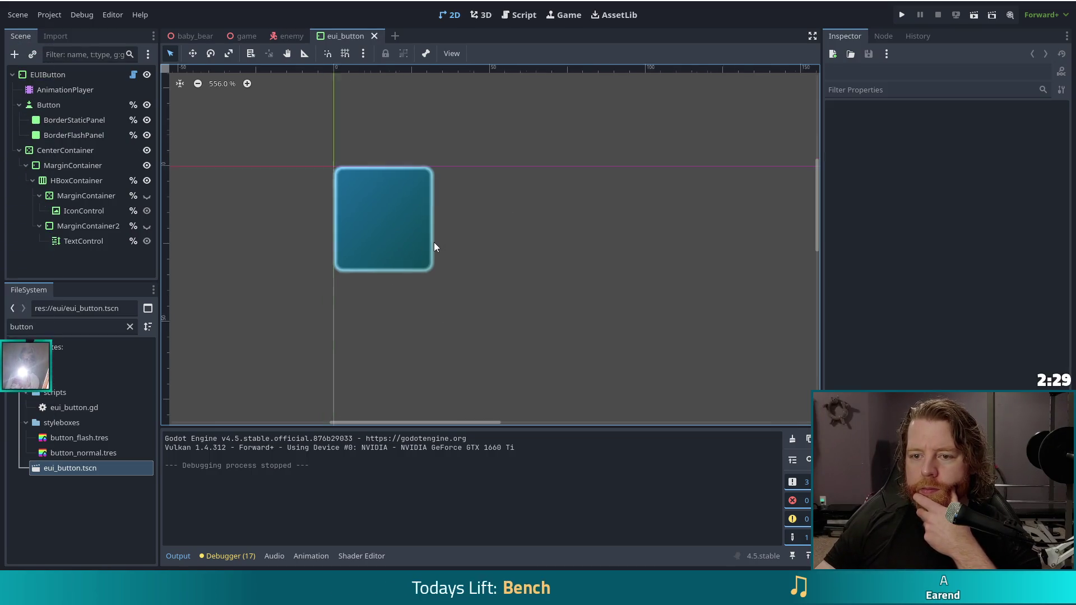
scroll(409, 212, up, 8)
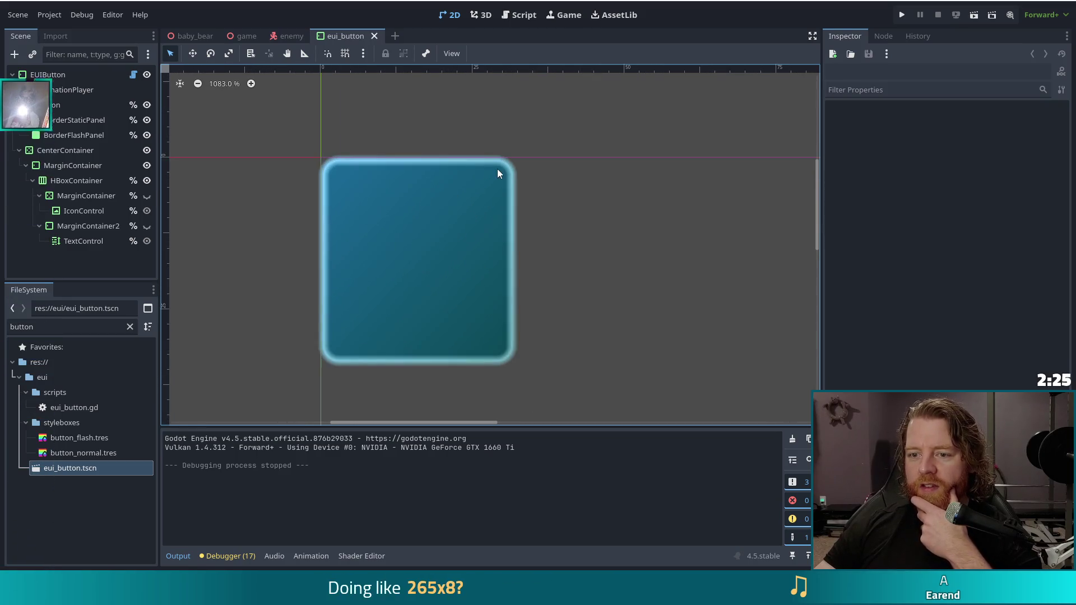
scroll(498, 173, down, 2)
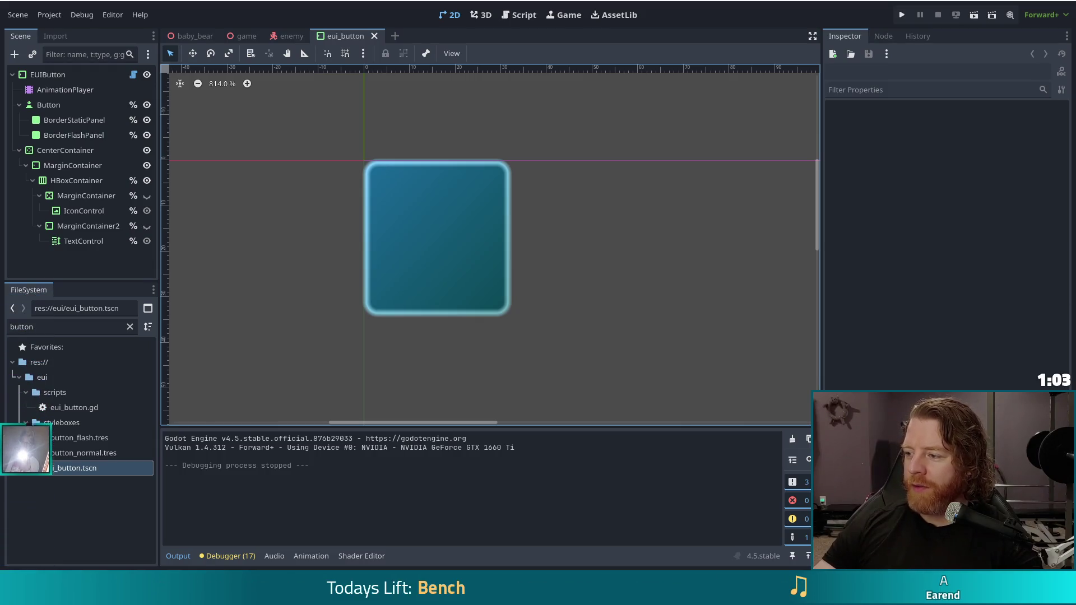
Zoom in and out on the EUIButton's blue box, then switch to the game scene
scroll(583, 283, down, 3)
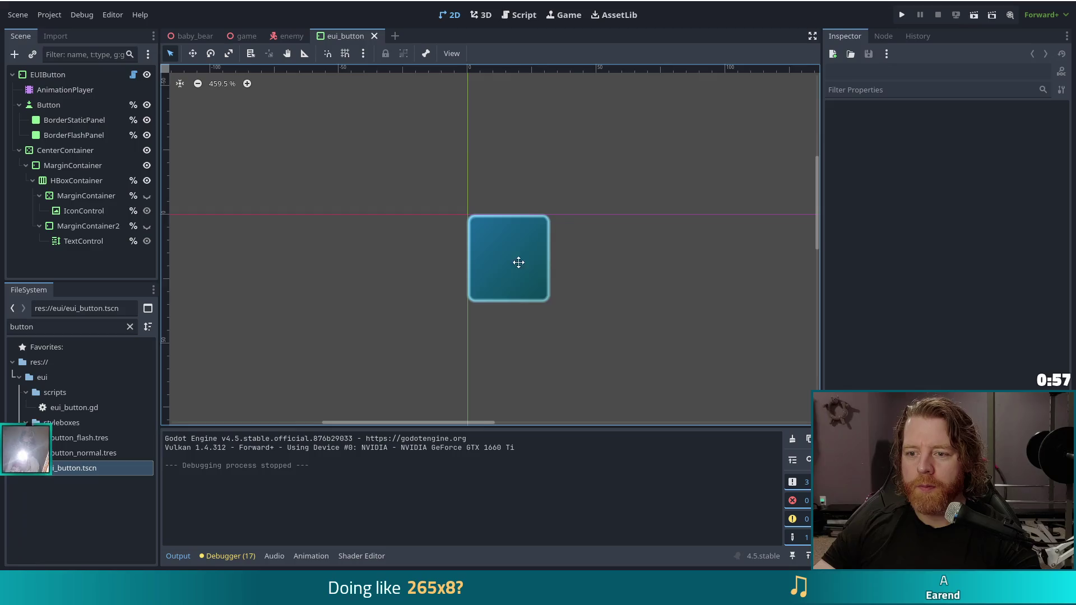
scroll(512, 259, down, 1)
scroll(434, 235, up, 3)
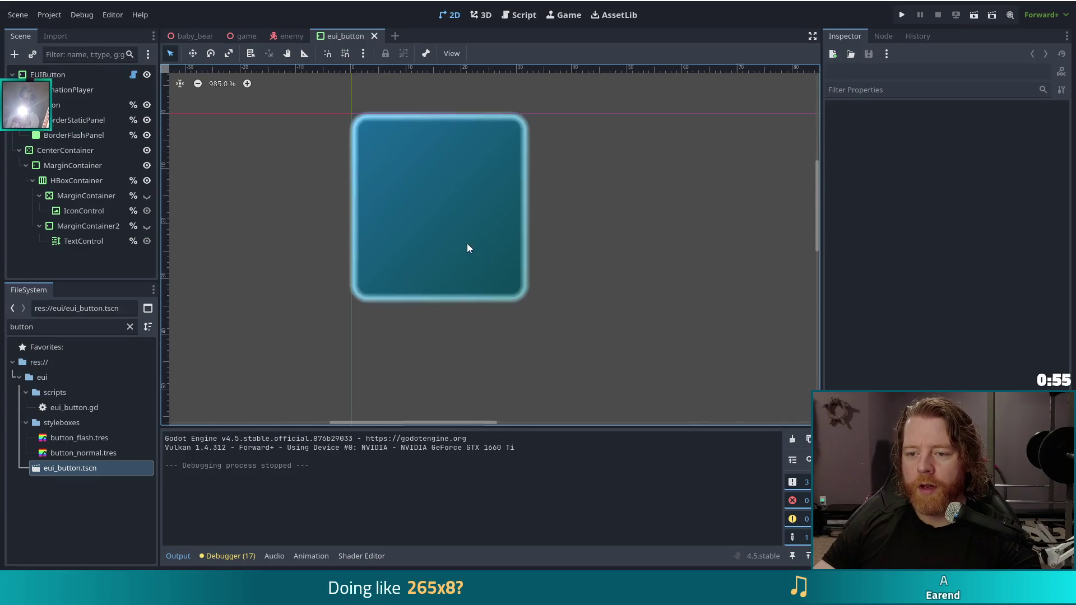
scroll(521, 216, down, 4)
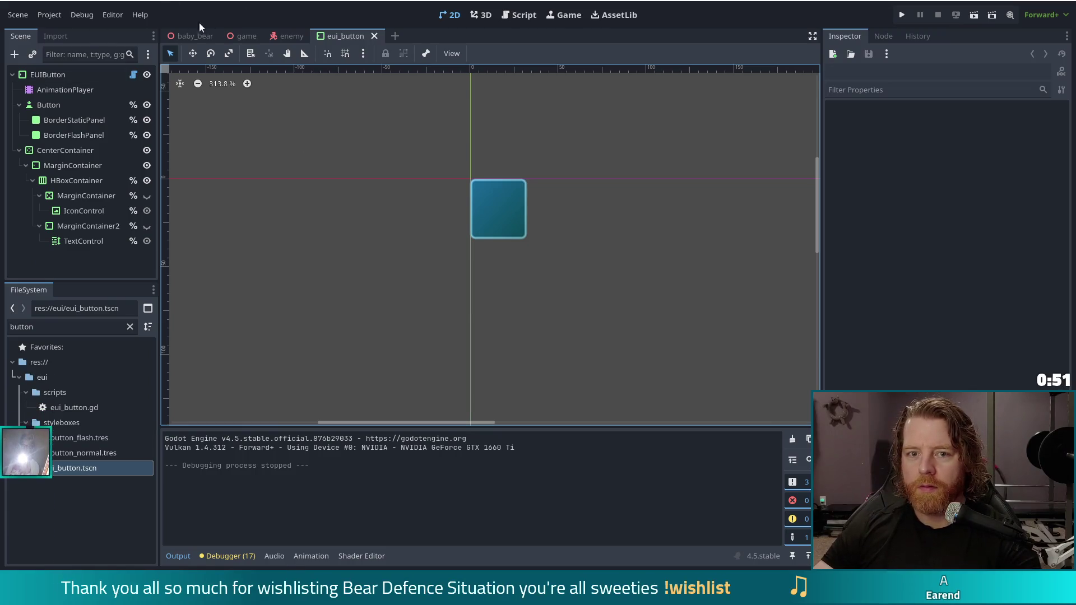
click(242, 37)
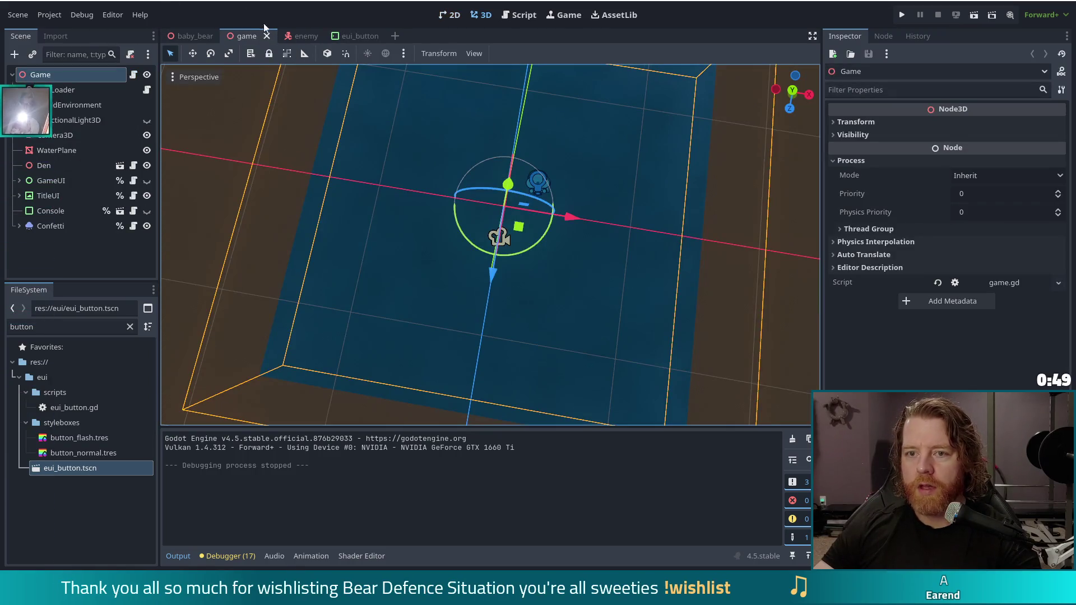
click(453, 15)
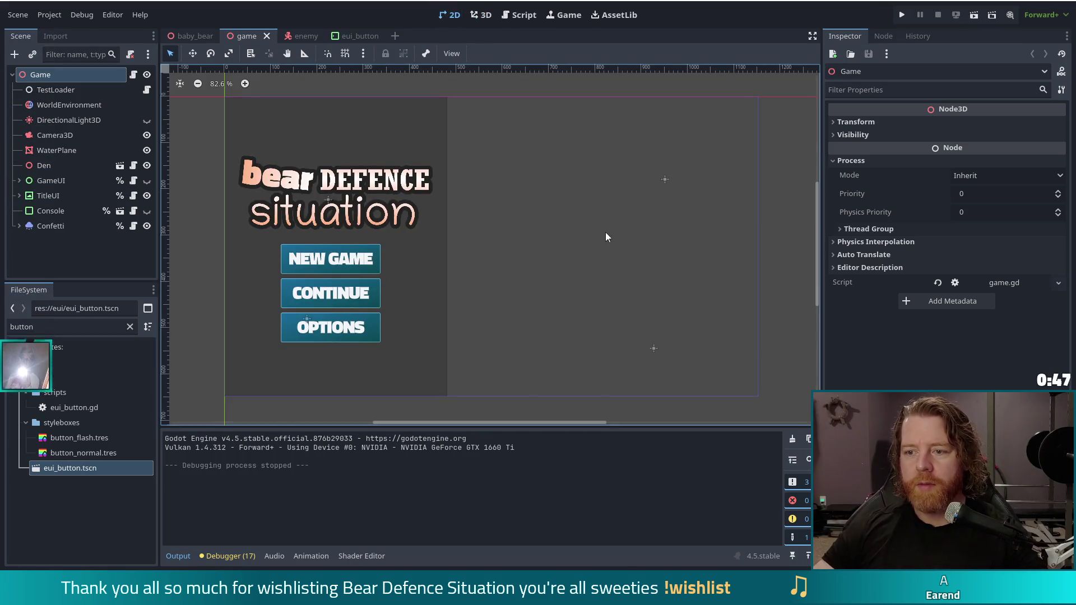
scroll(275, 249, up, 1)
scroll(290, 263, up, 9)
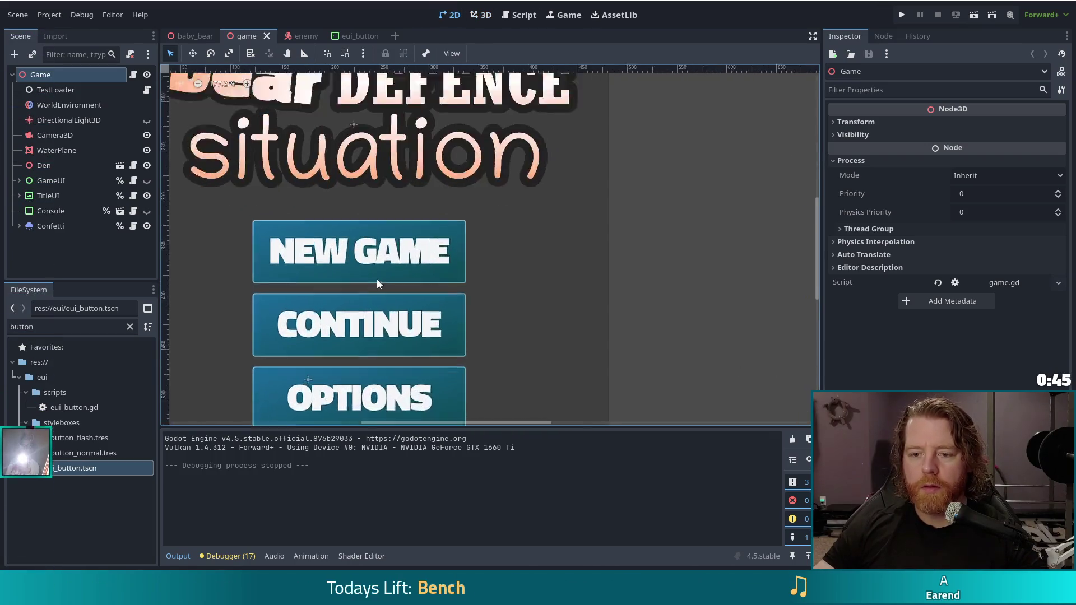
scroll(397, 222, up, 4)
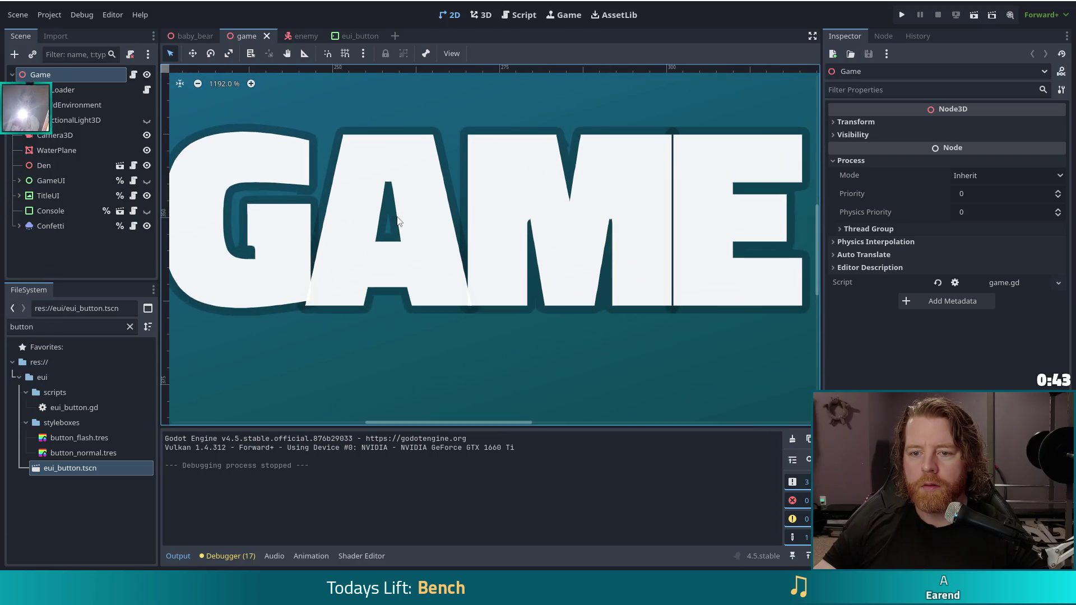
scroll(398, 222, up, 2)
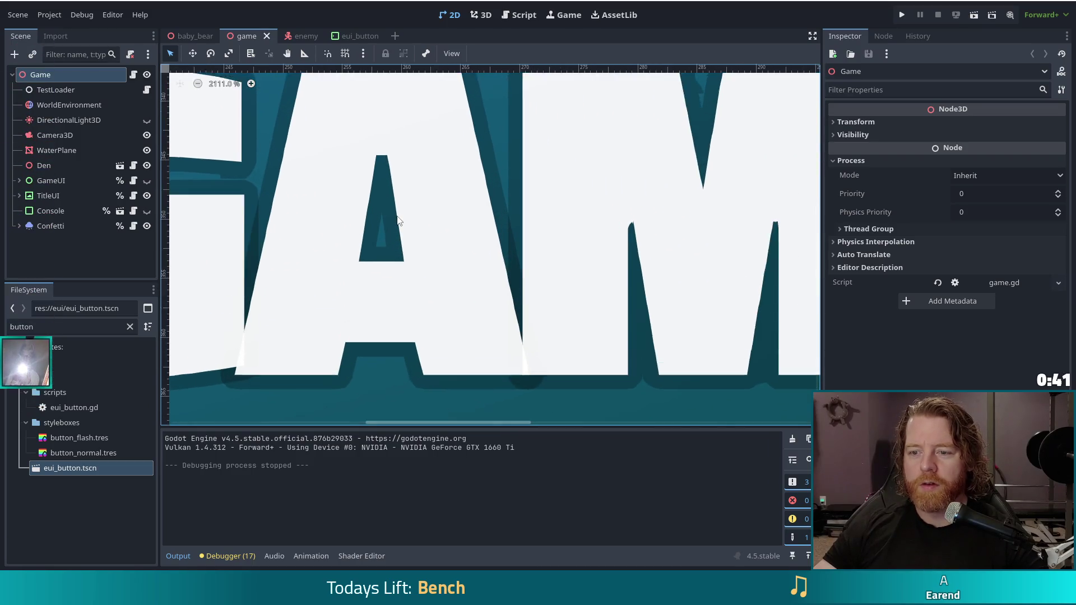
scroll(404, 210, down, 8)
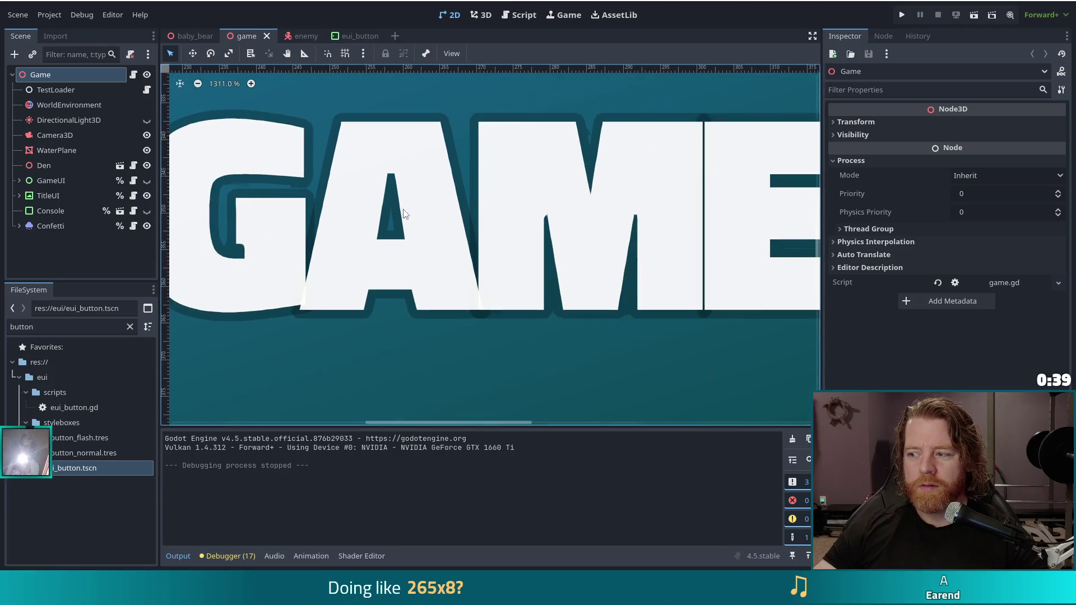
scroll(416, 223, down, 5)
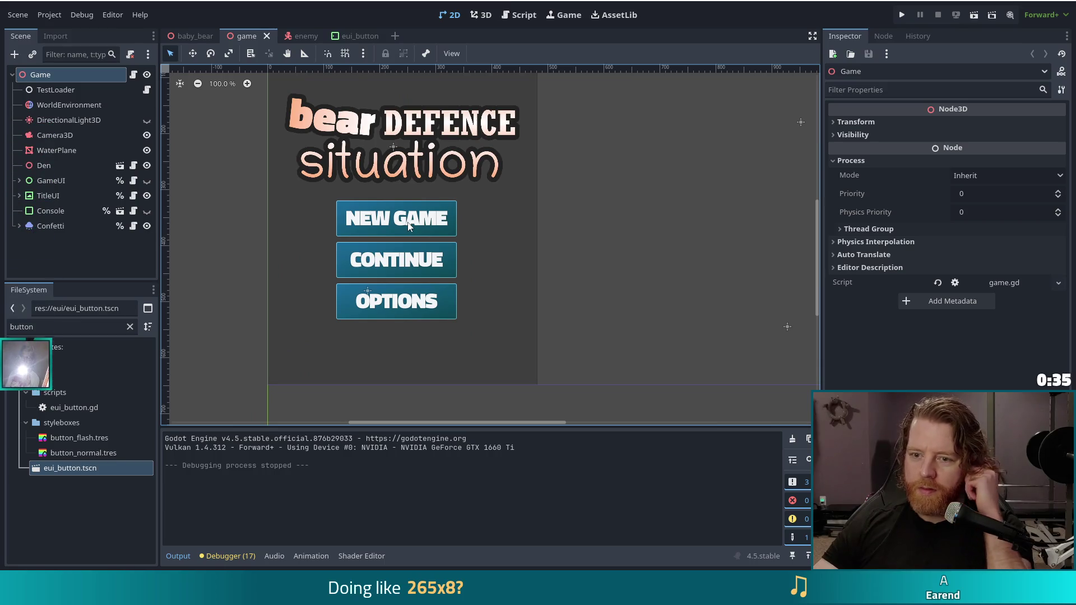
scroll(403, 222, up, 5)
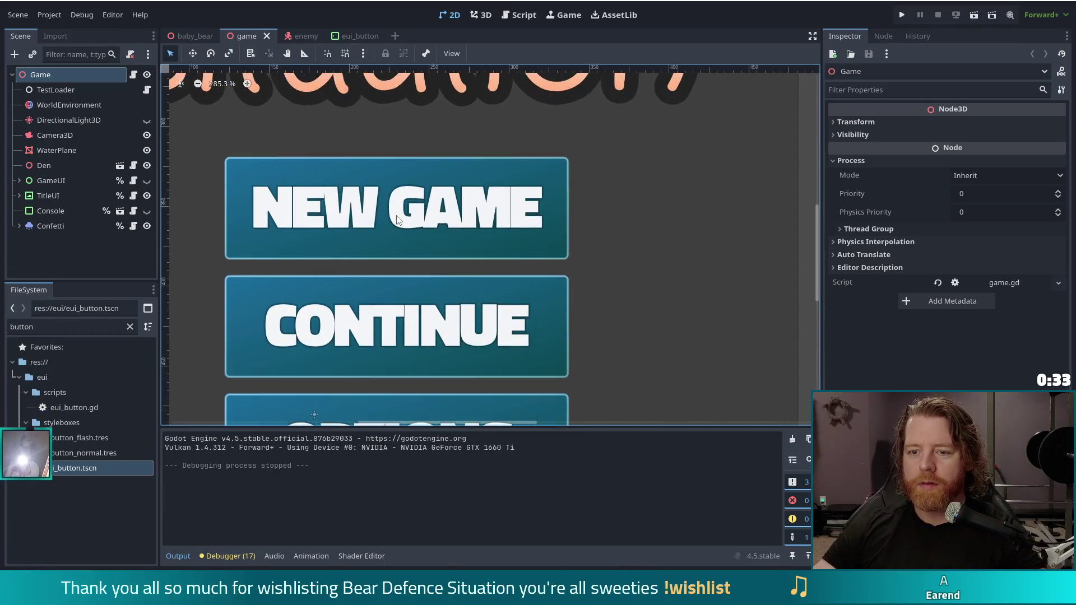
scroll(399, 218, up, 8)
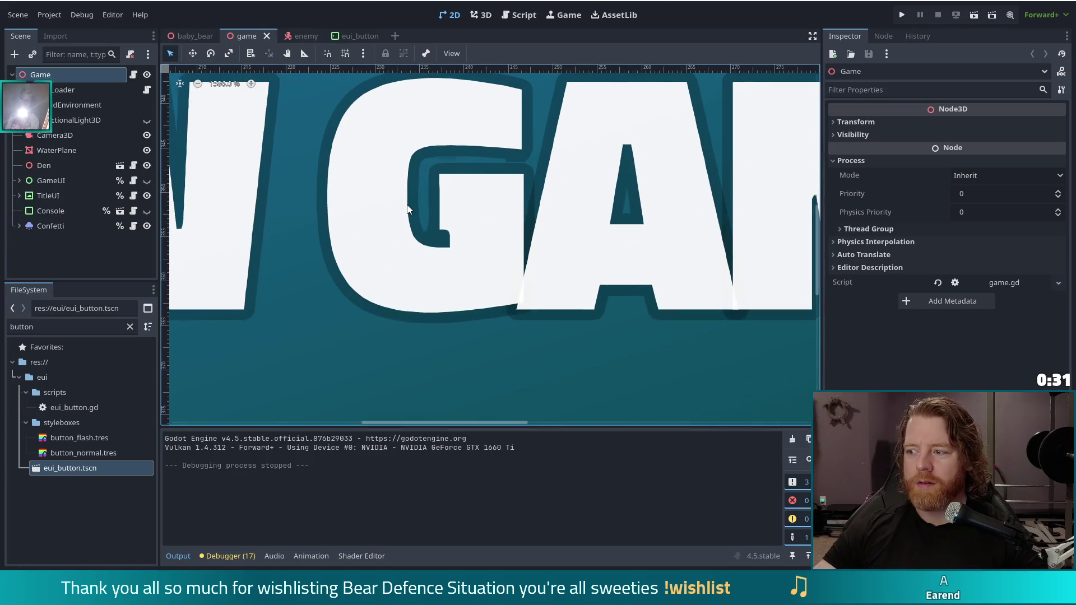
scroll(407, 210, up, 1)
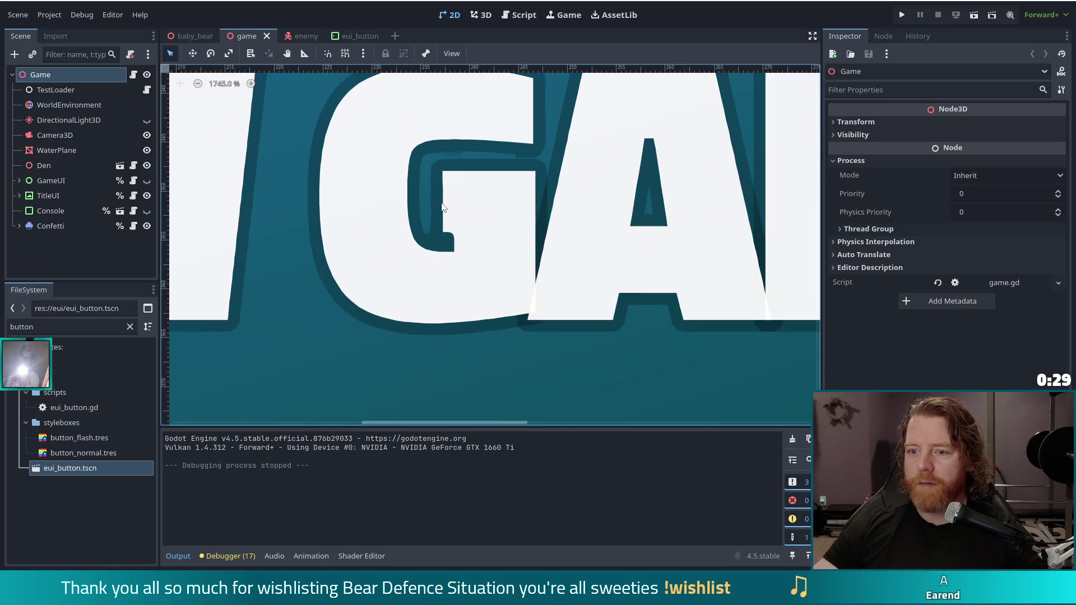
scroll(435, 211, up, 1)
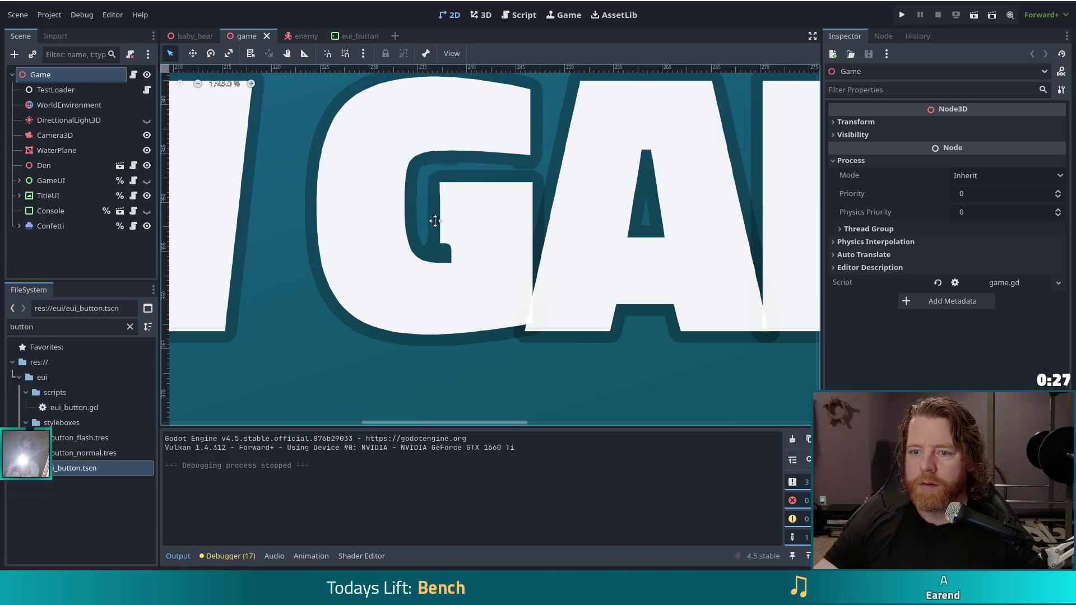
scroll(434, 231, up, 1)
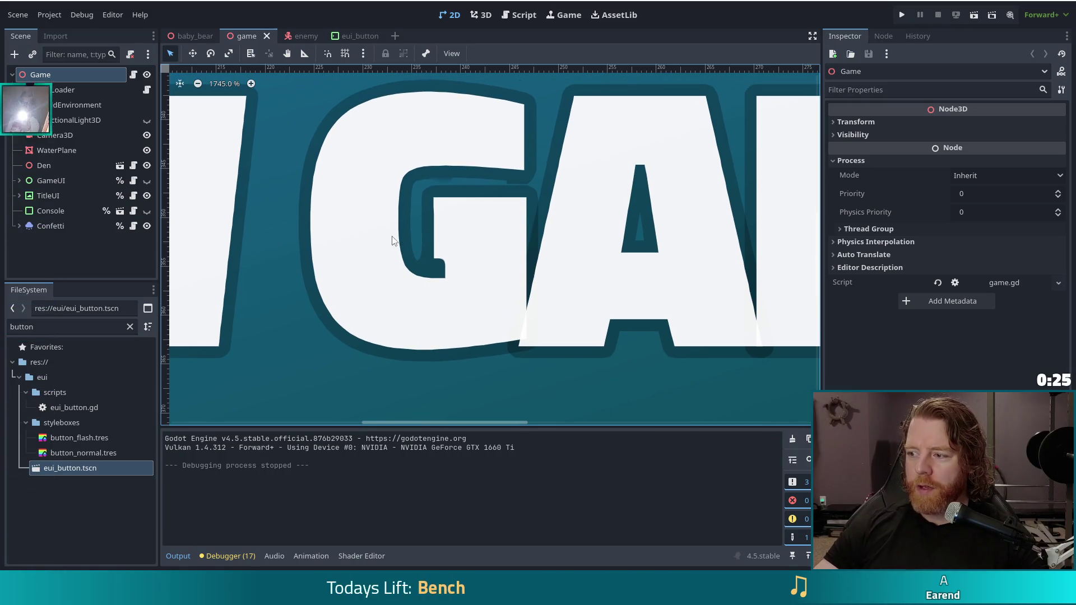
right_click(448, 238)
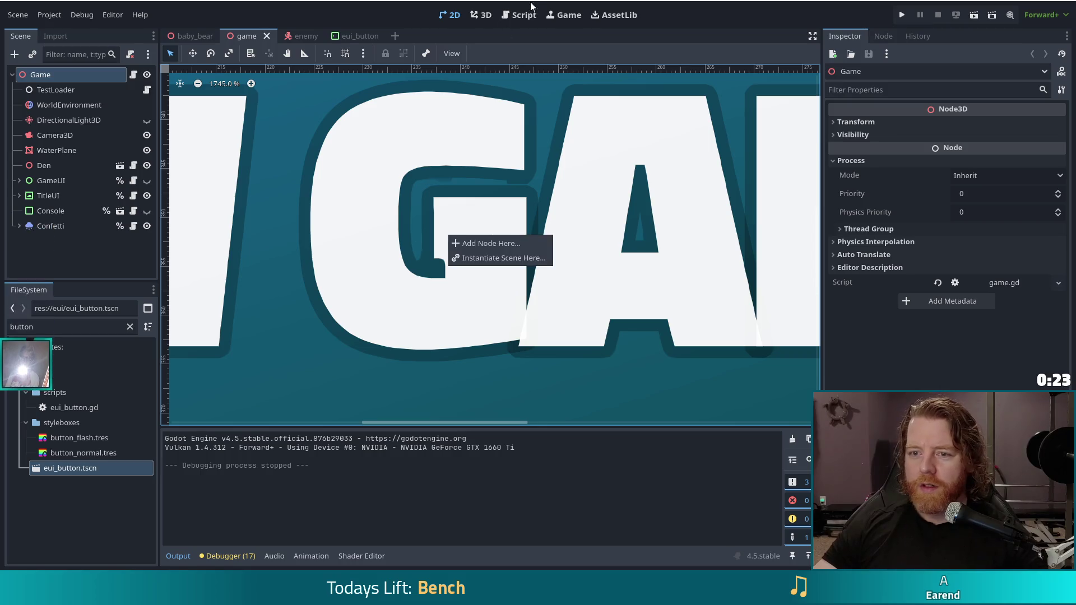
key(Escape)
scroll(447, 240, down, 6)
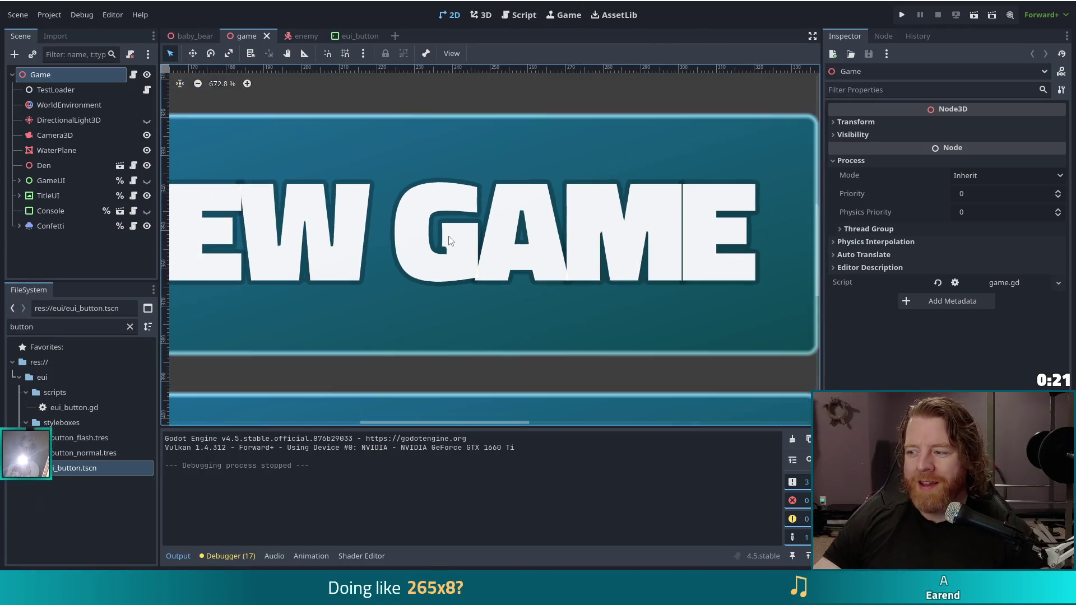
scroll(449, 244, down, 5)
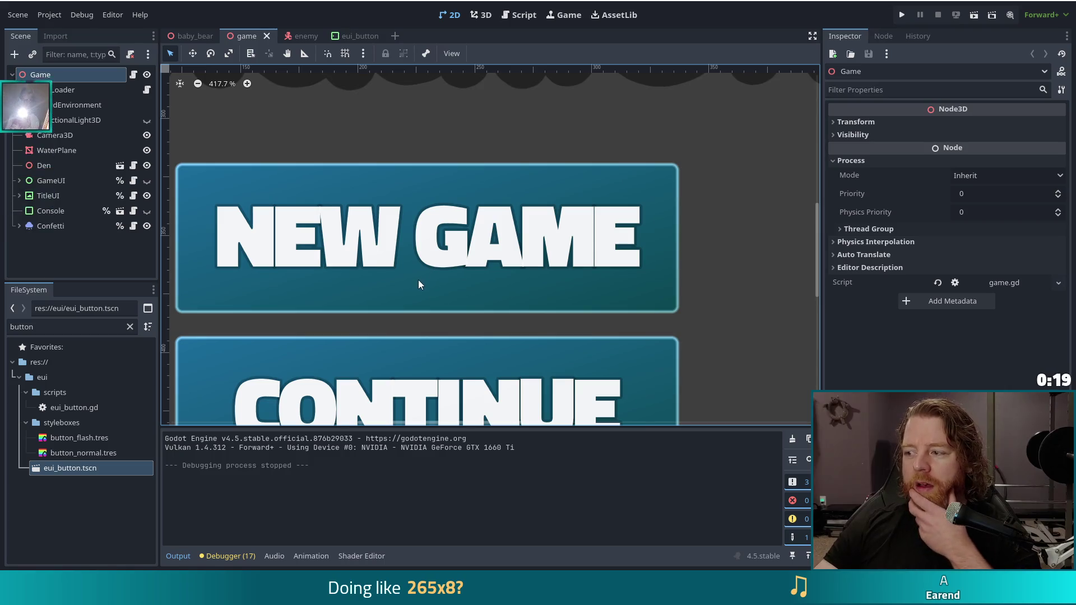
scroll(437, 285, down, 4)
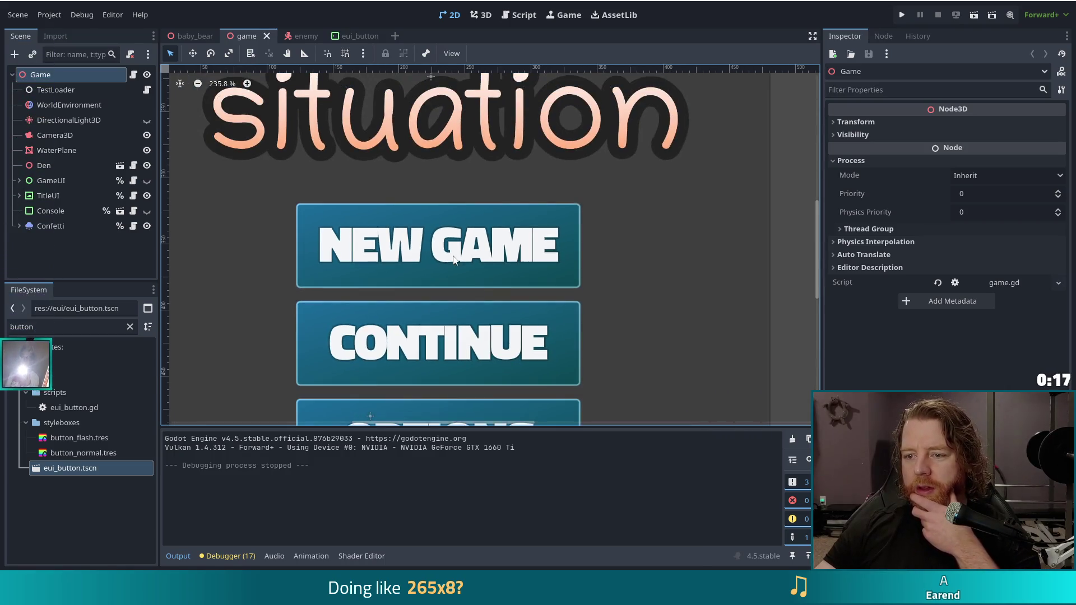
scroll(448, 263, up, 5)
scroll(453, 256, up, 5)
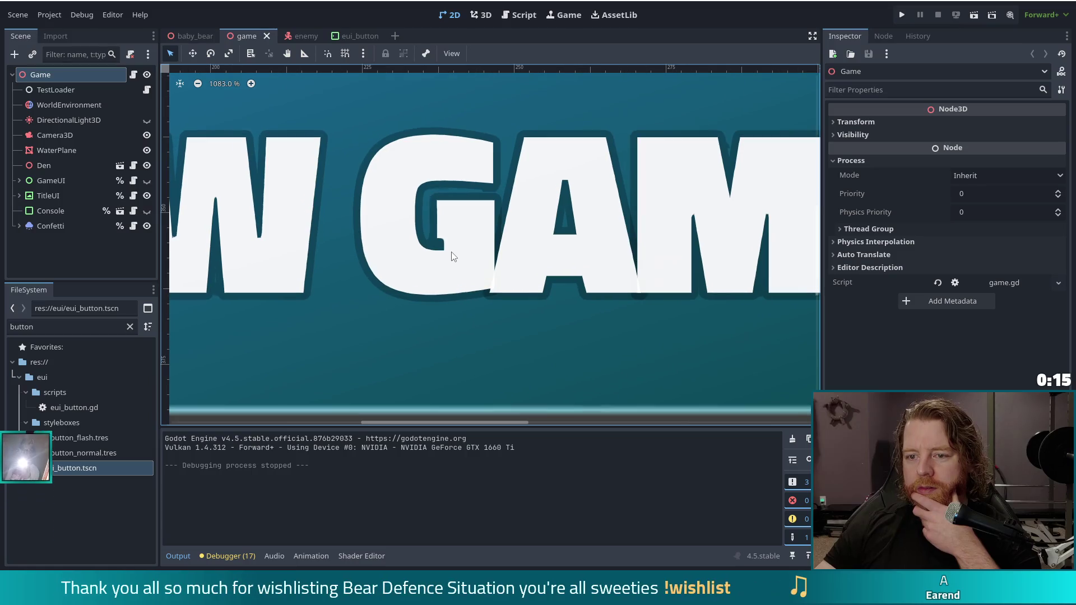
scroll(454, 256, down, 5)
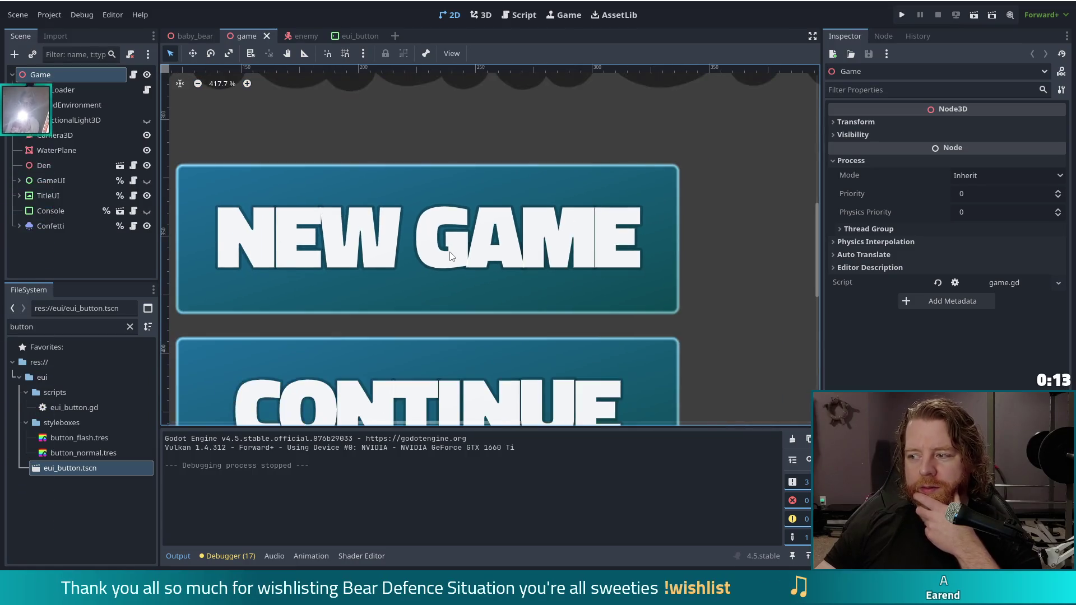
scroll(446, 261, down, 7)
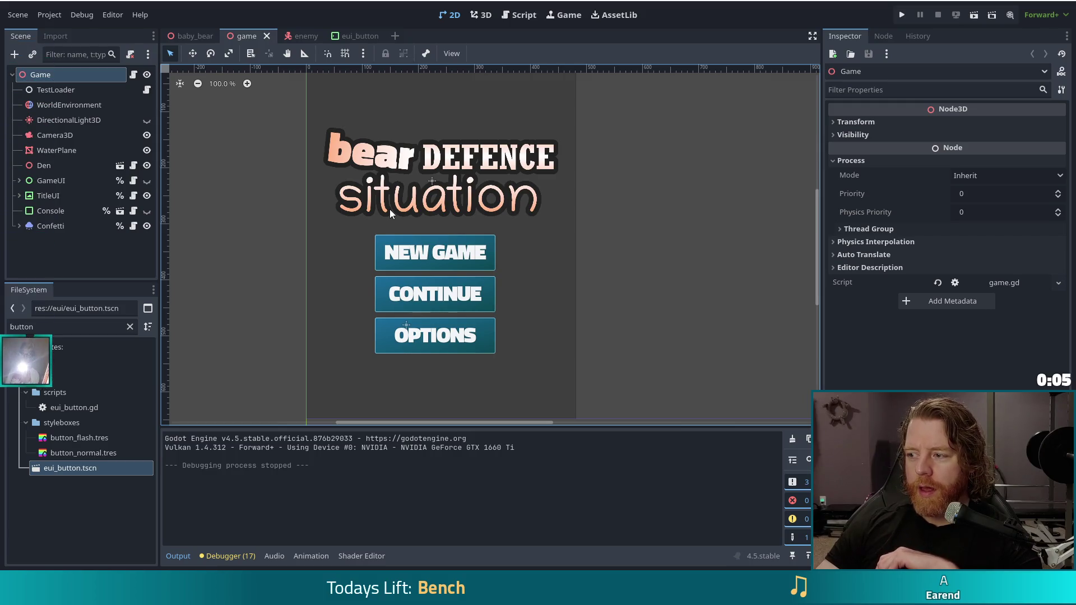
click(348, 37)
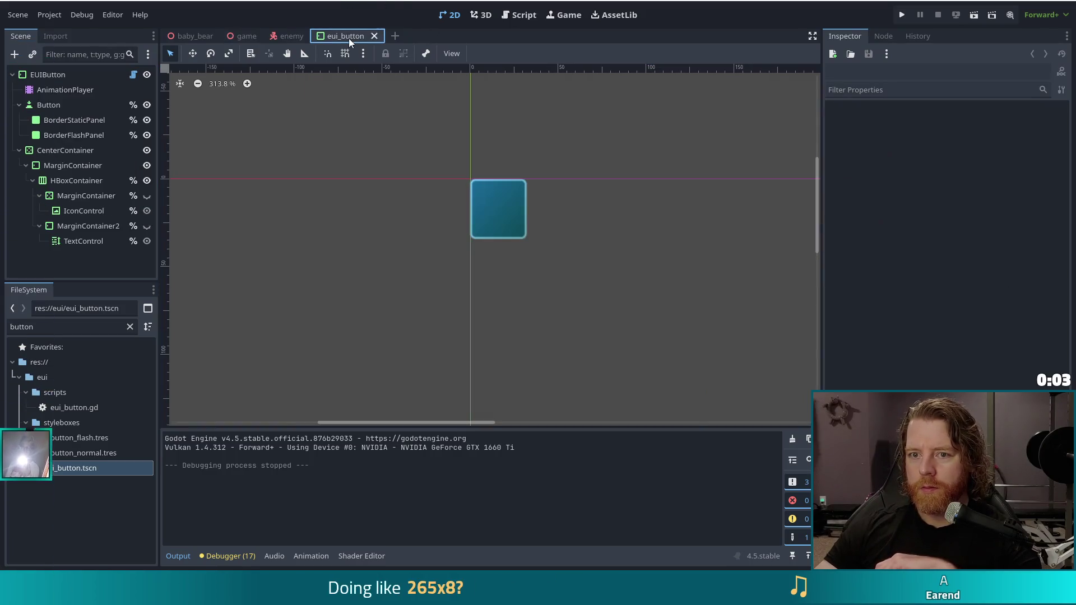
Close the eui_button scene, toggle 3D snapping with Y, and switch to the game scene
click(374, 35)
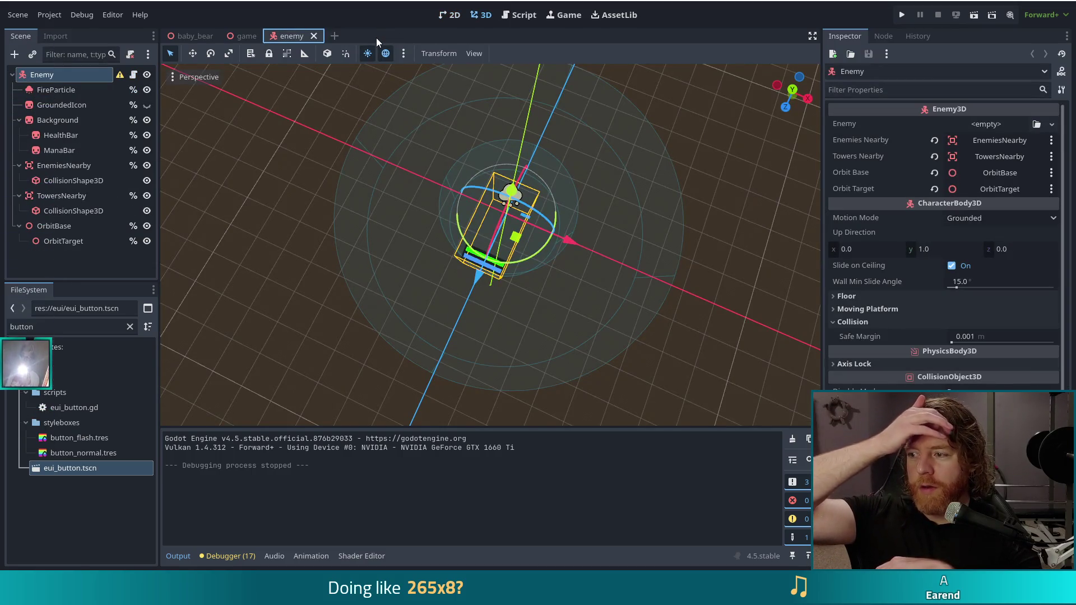
key(y)
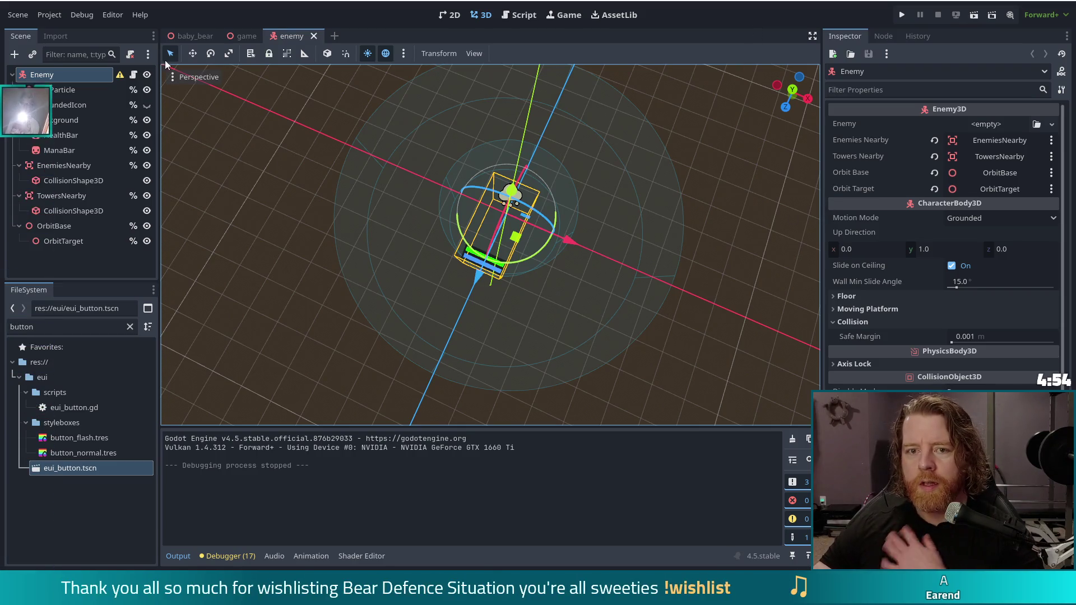
click(241, 35)
Filter files for 'ability', open ability_control.tscn, and open the AbilityControl node's script
click(457, 20)
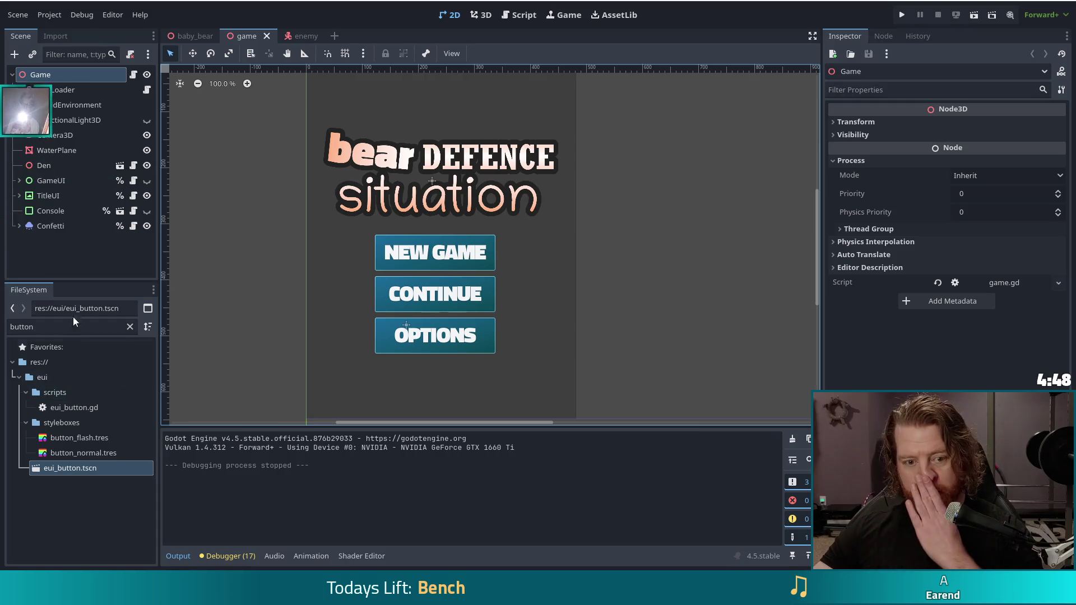
double_click(11, 326)
text(ability)
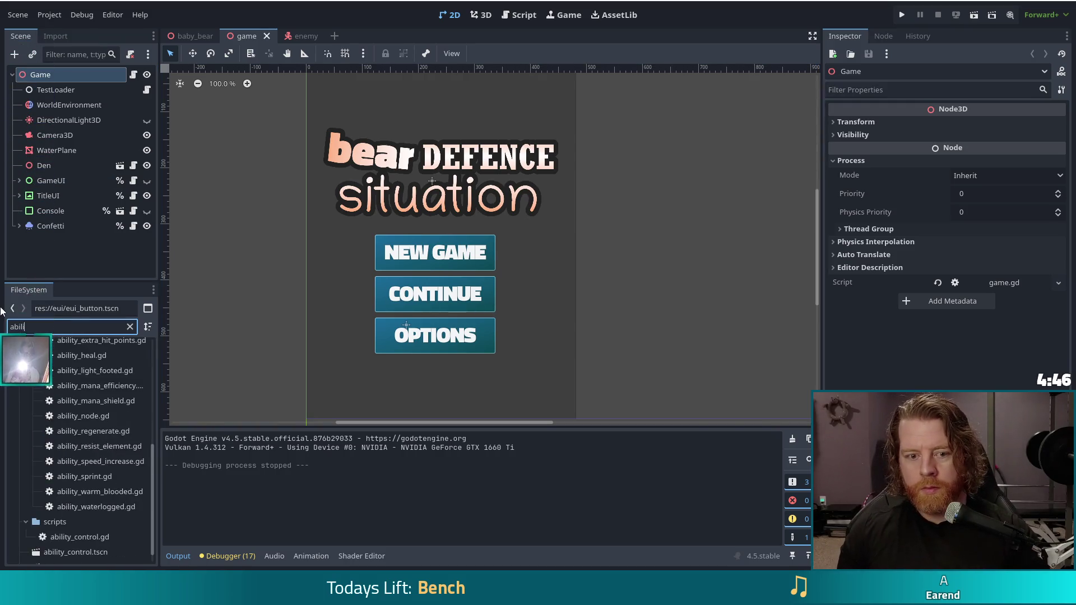
double_click(75, 537)
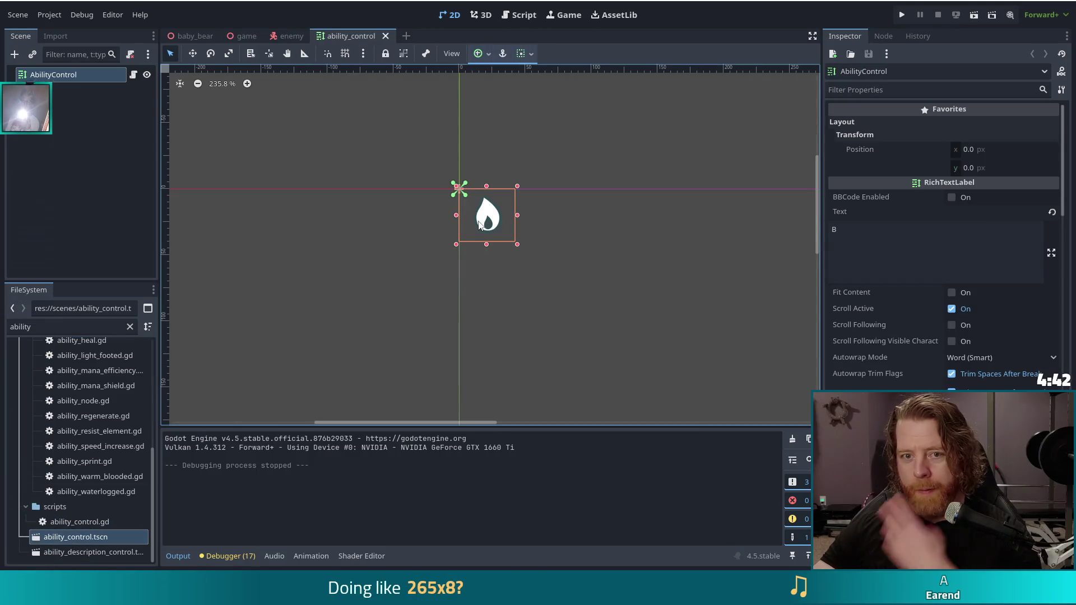
click(131, 77)
click(134, 75)
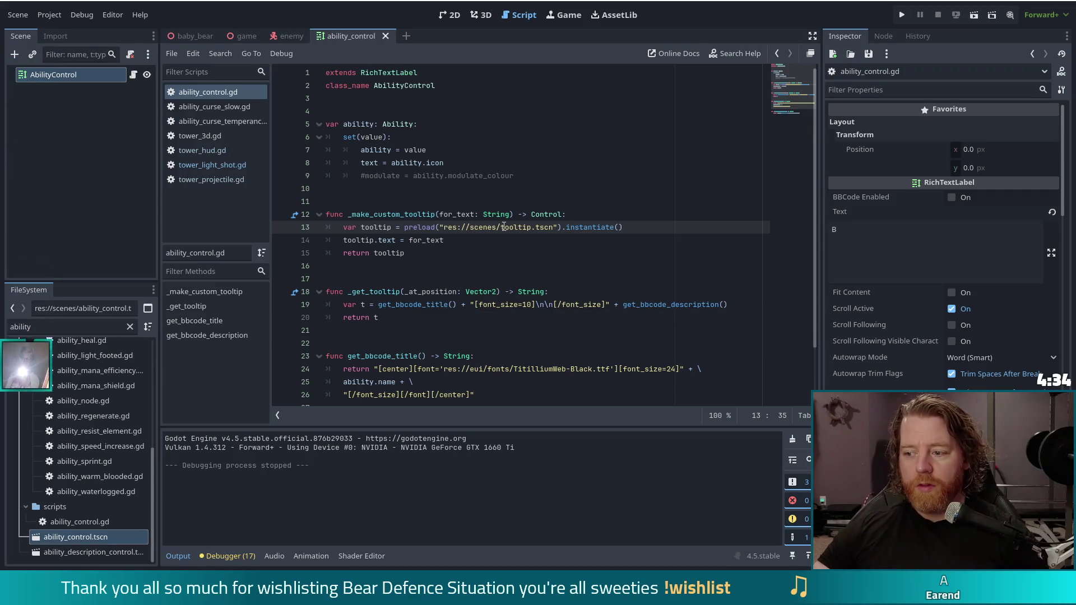
Select the custom tooltip and _get_tooltip function lines in ability_control.gd
mouse_move(506, 226)
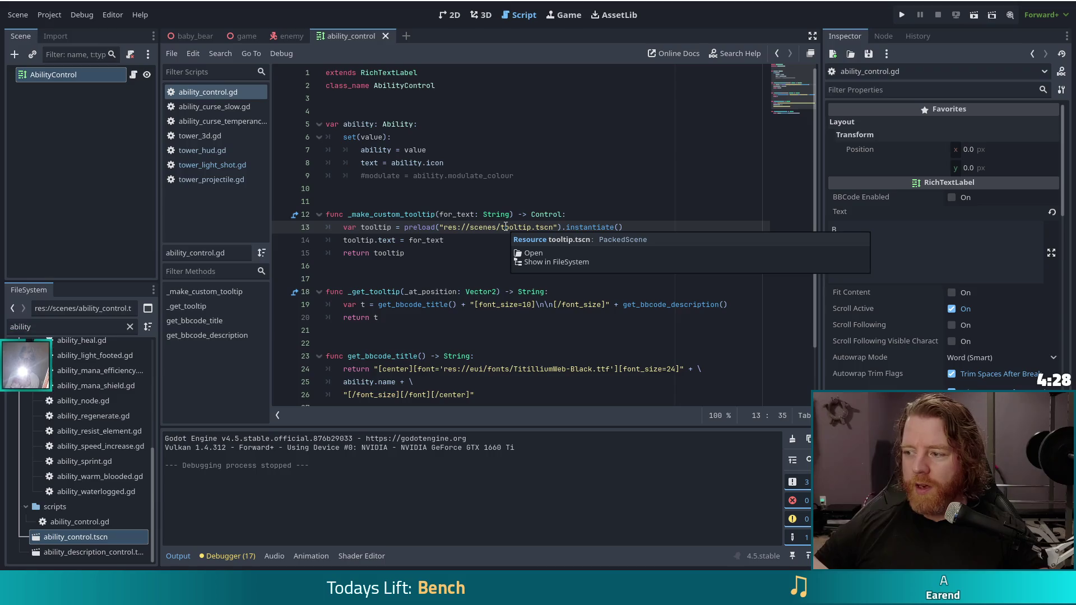
scroll(934, 315, down, 10)
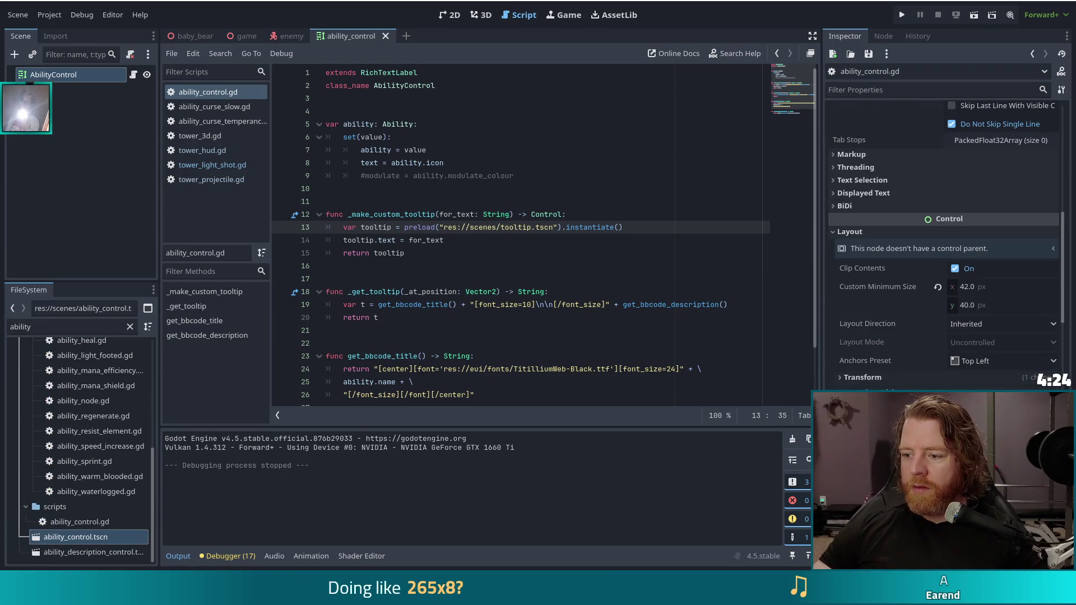
scroll(896, 378, down, 2)
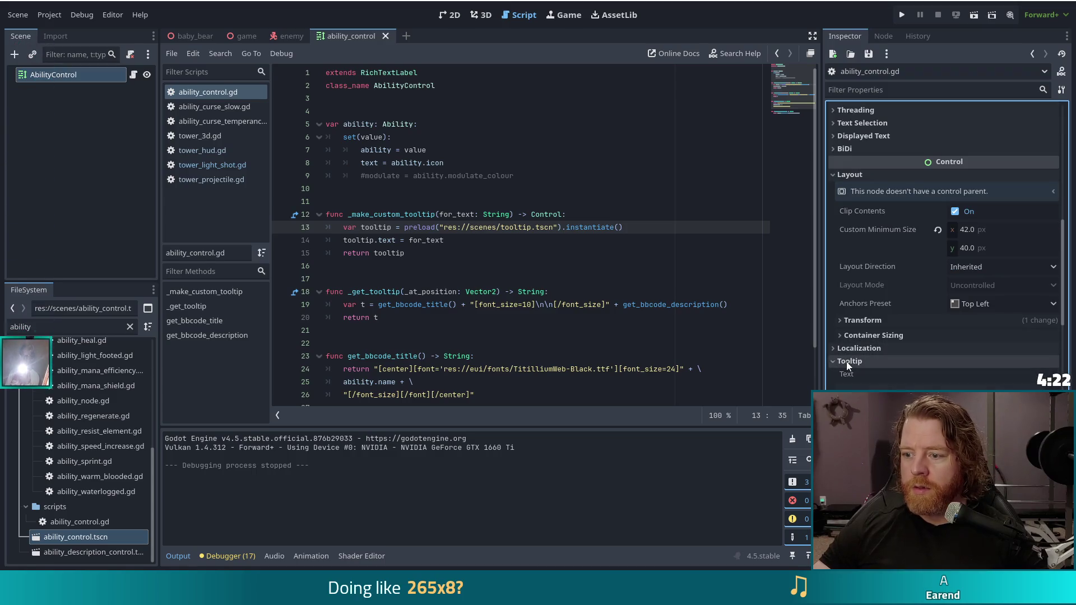
click(410, 240)
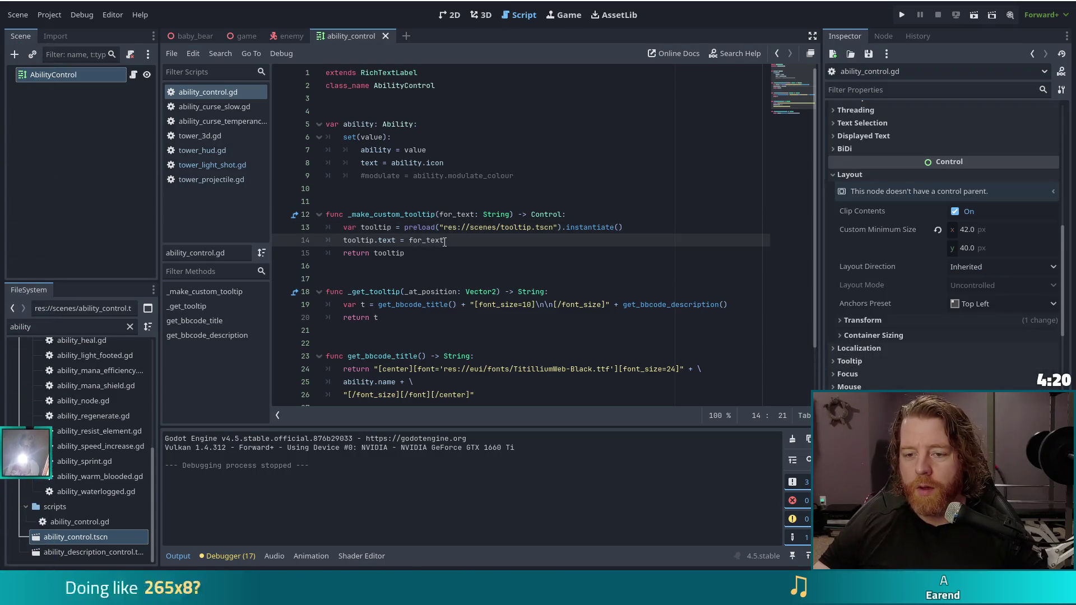
drag(412, 205, 406, 255)
click(412, 292)
key(shift+Down)
key(shift+Down)
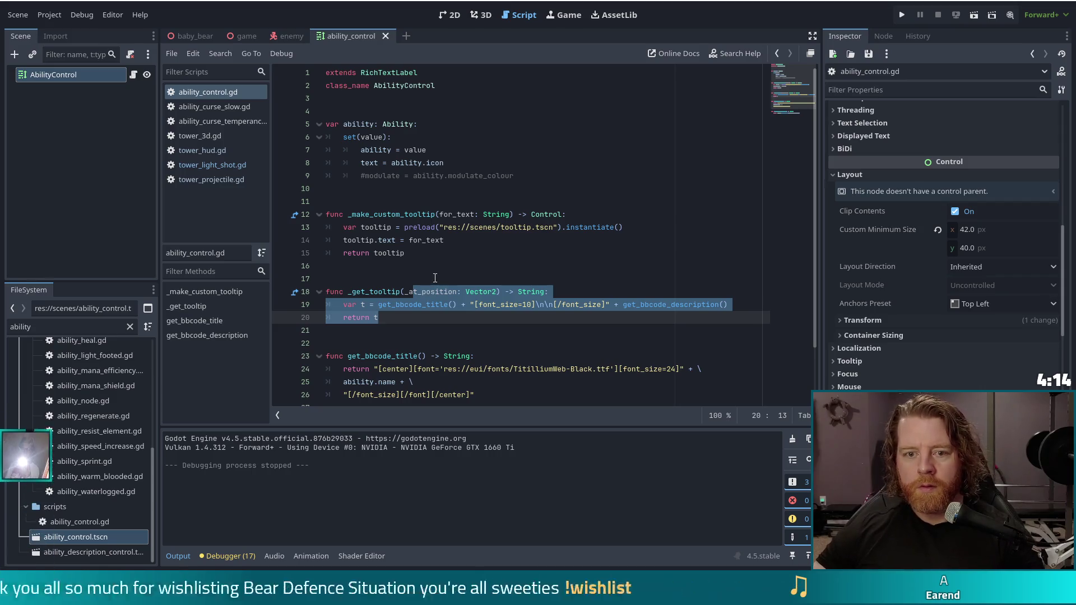
Close the curse, tower_3d, tower_light_shot, tower_hud and tower_projectile scripts
click(216, 110)
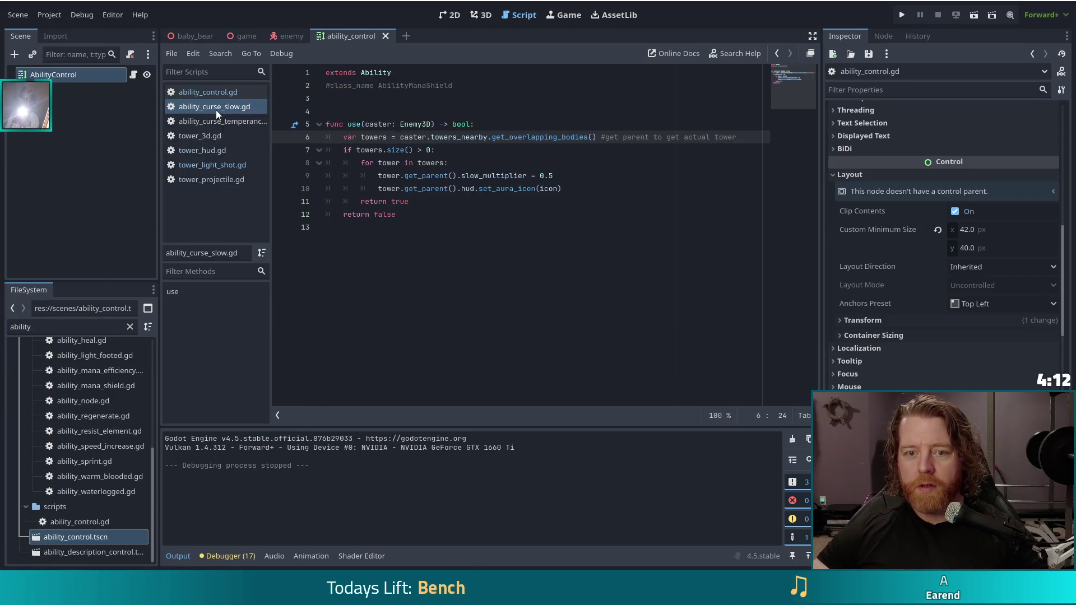
middle_click(217, 111)
middle_click(216, 111)
click(217, 110)
middle_click(216, 111)
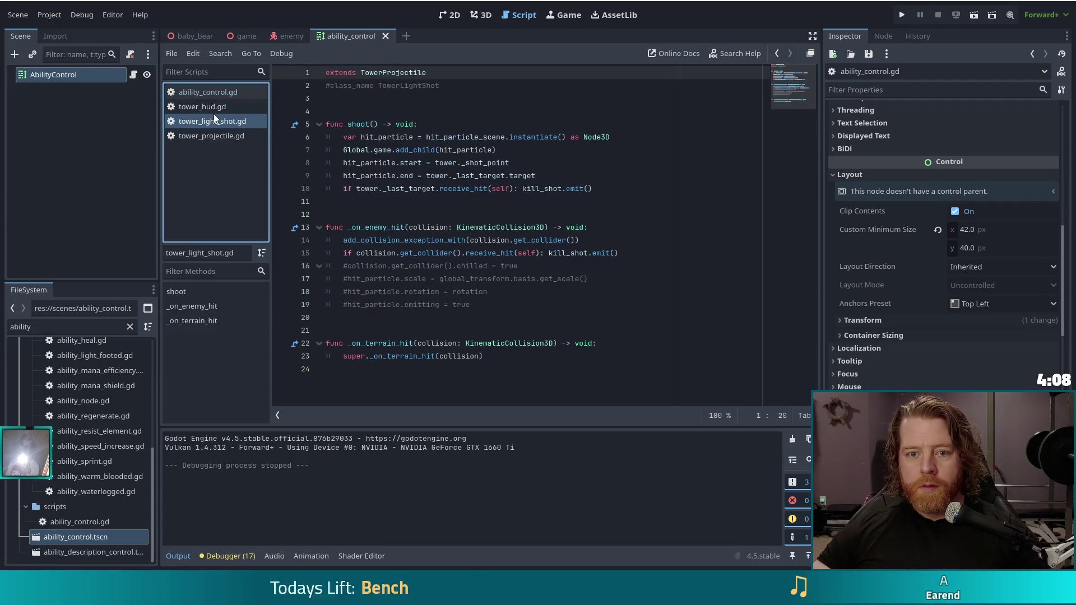
middle_click(214, 113)
middle_click(213, 108)
middle_click(211, 107)
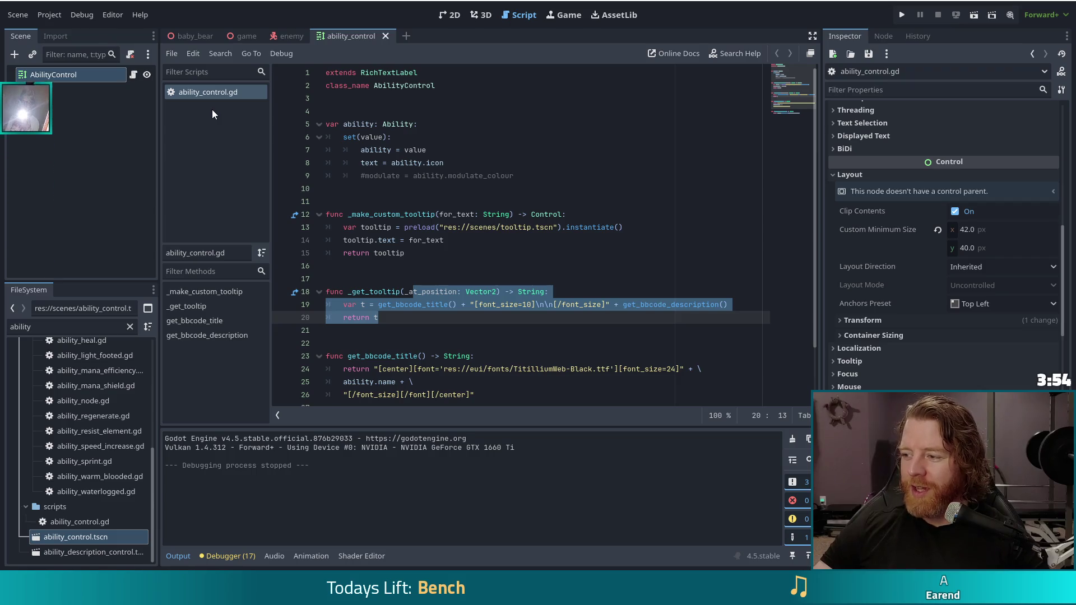
Deselect the _get_tooltip code, filter files for 'item_cont', and open item_control.tscn
click(529, 263)
right_click(454, 324)
click(393, 322)
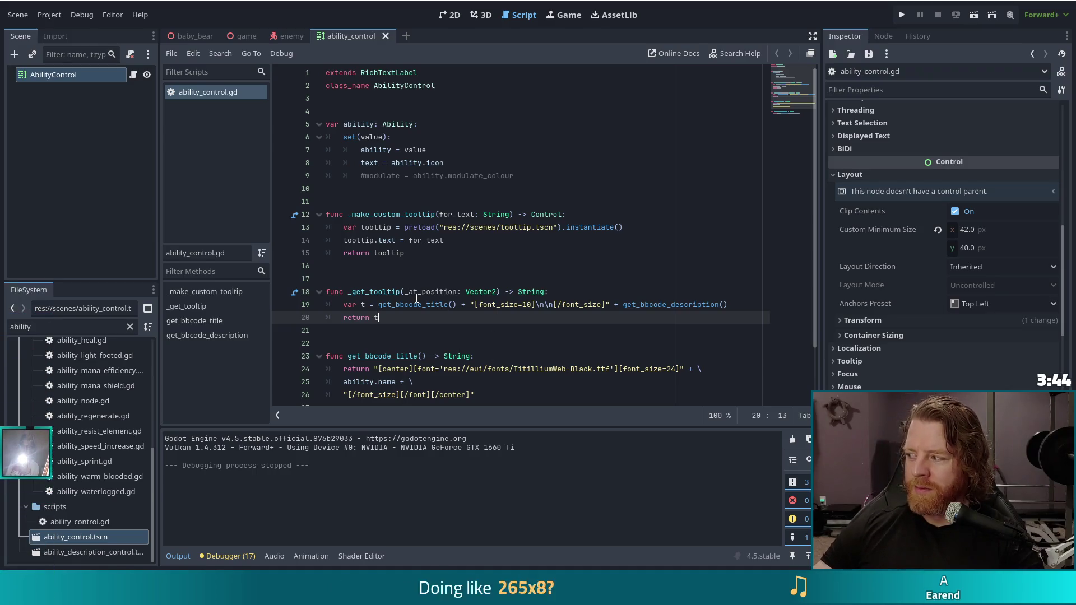
drag(32, 326, 2, 328)
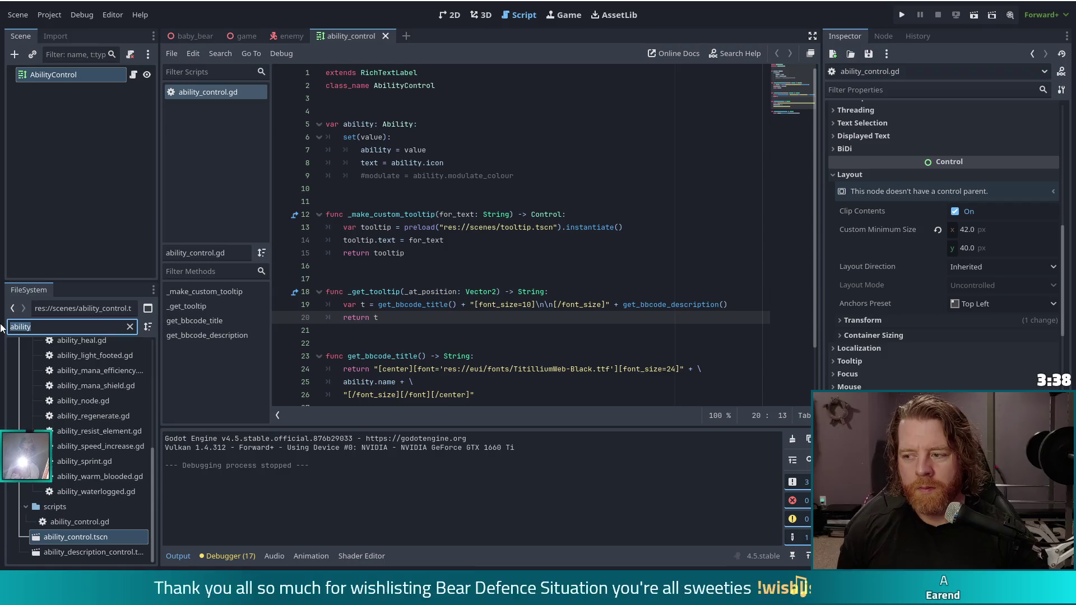
text(itiem)
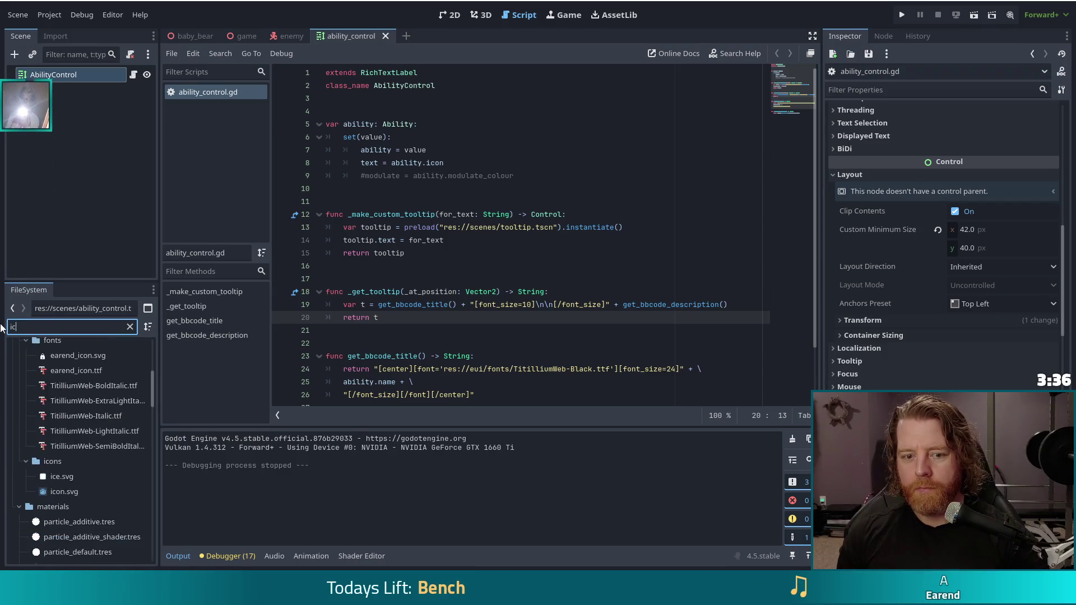
key(BackSpace)
key(BackSpace)
key(BackSpace)
text(em)
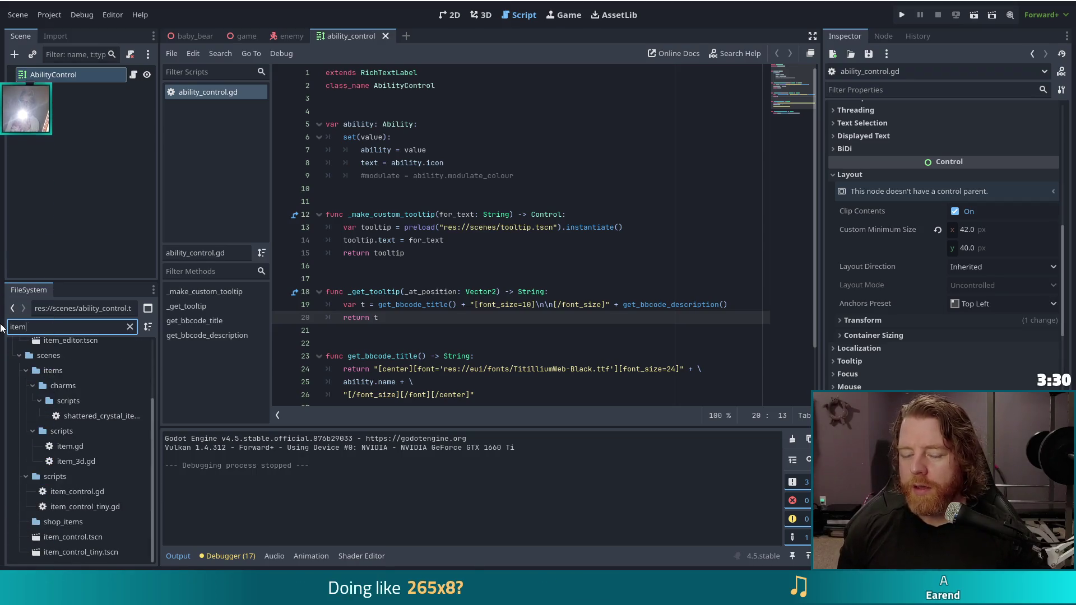
text(_)
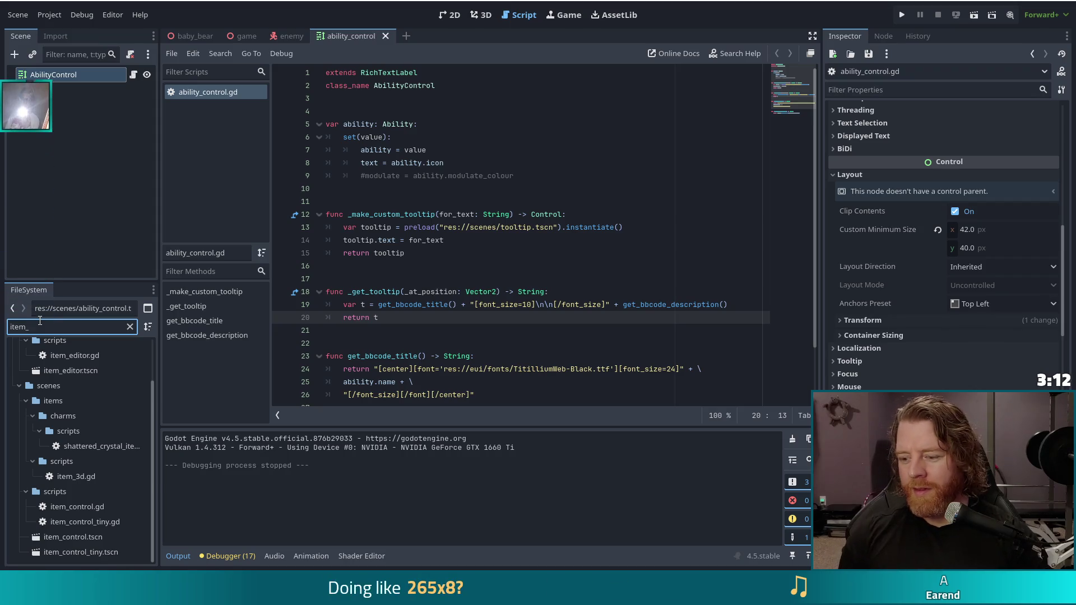
text(cont)
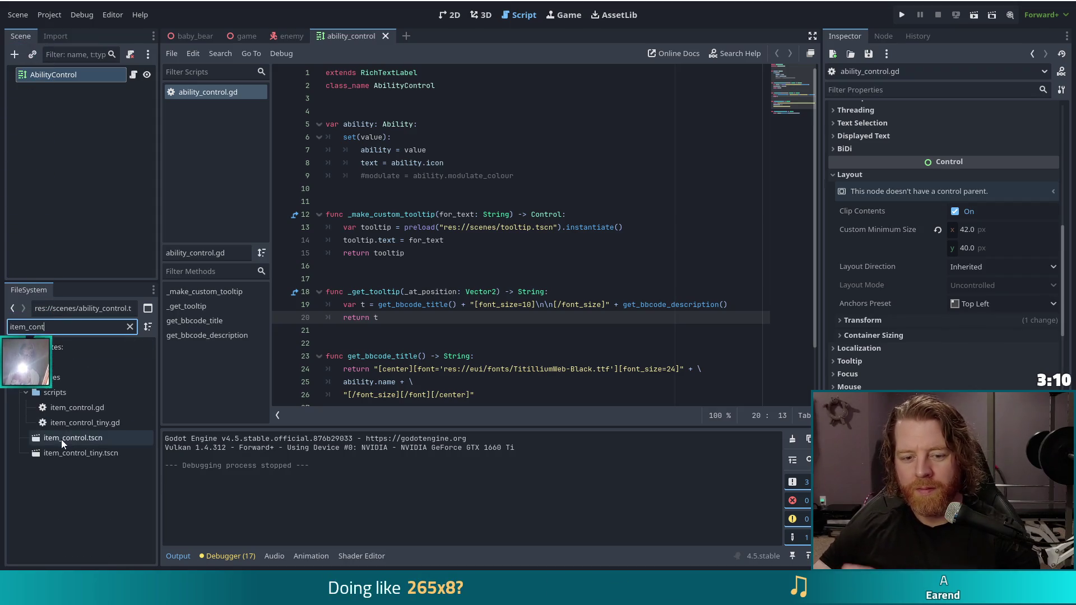
double_click(65, 436)
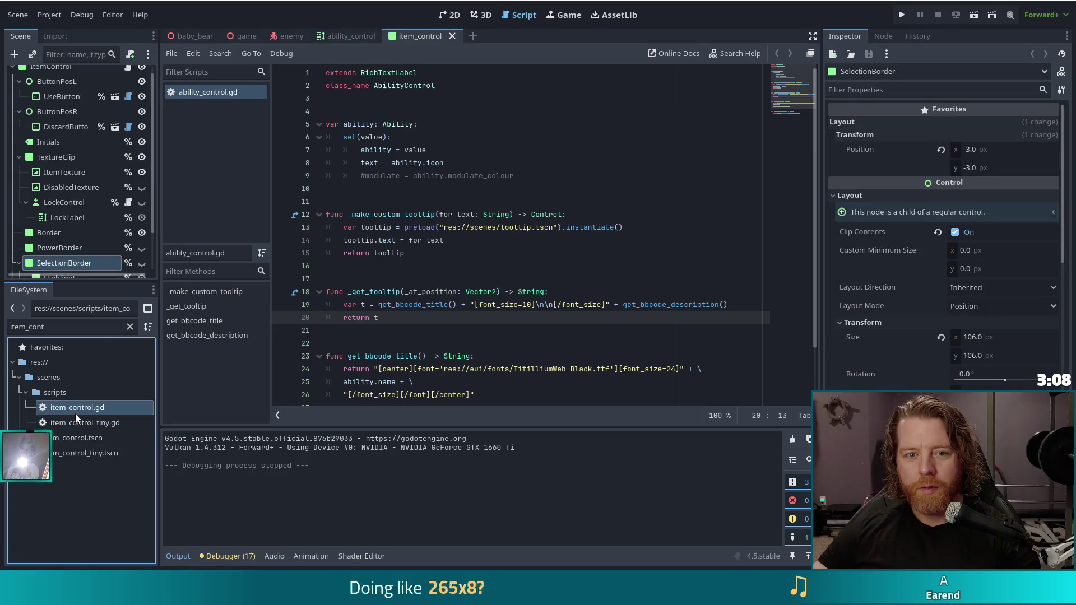
Open item_control.gd and jump to _on_mouse_entered's Global.game_ui.tooltip.show_tooltip(self) call
double_click(75, 411)
scroll(561, 196, down, 6)
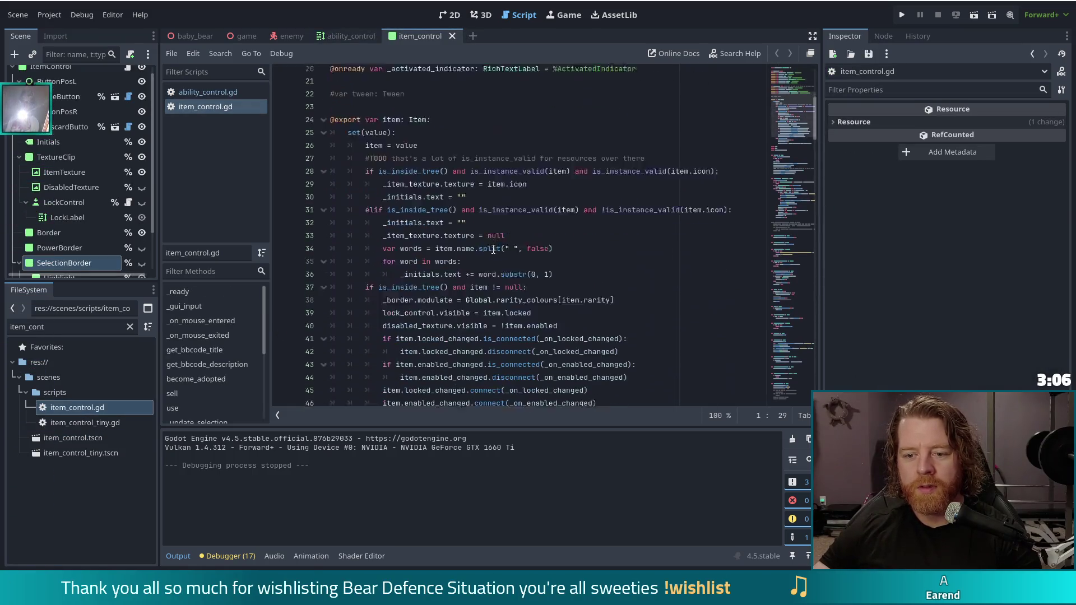
click(480, 253)
click(213, 321)
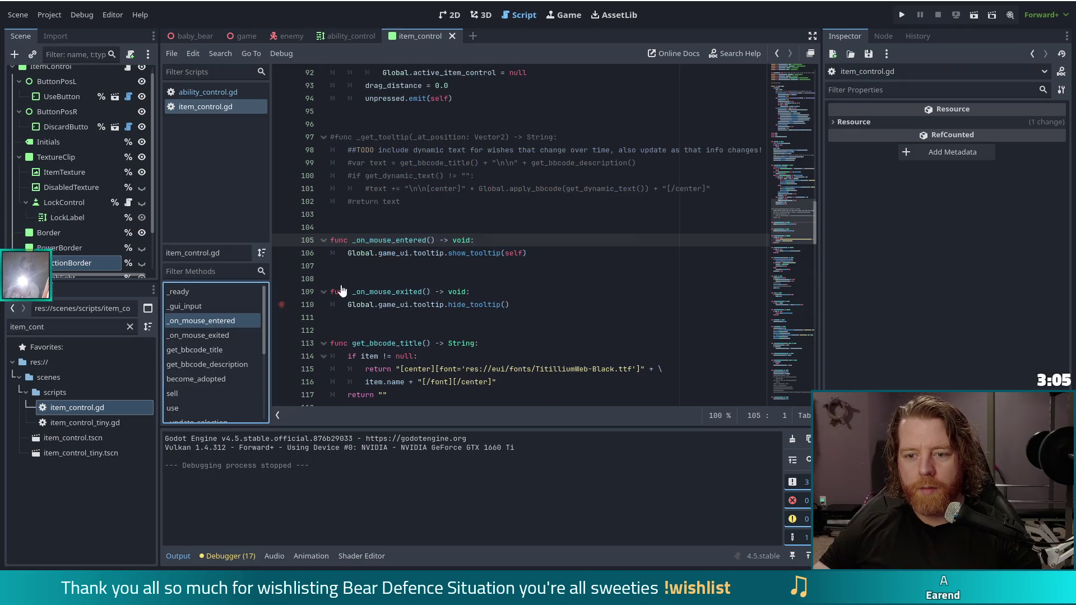
click(575, 254)
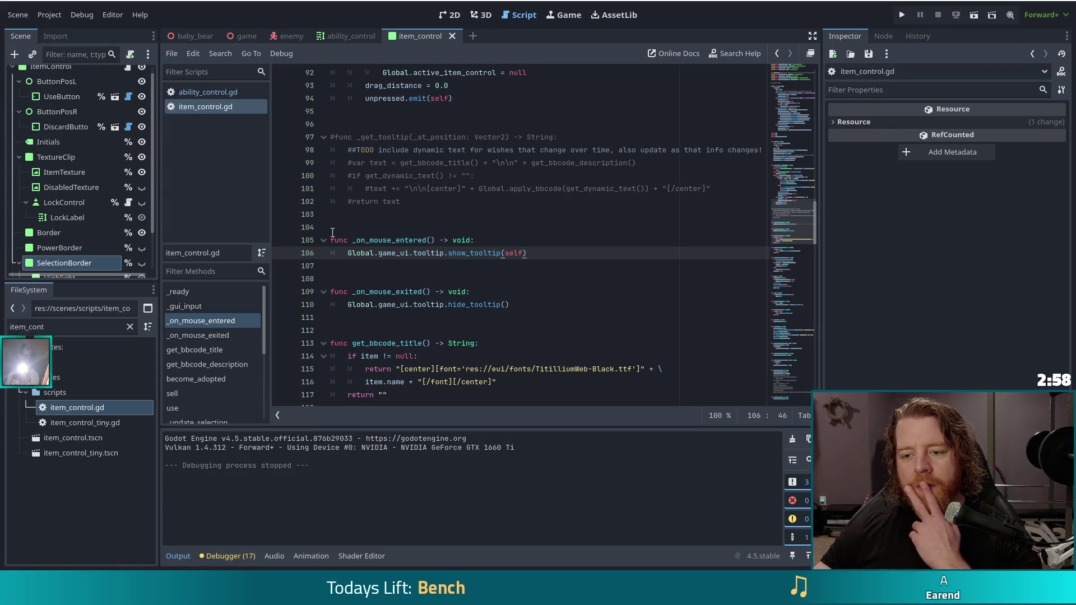
click(413, 253)
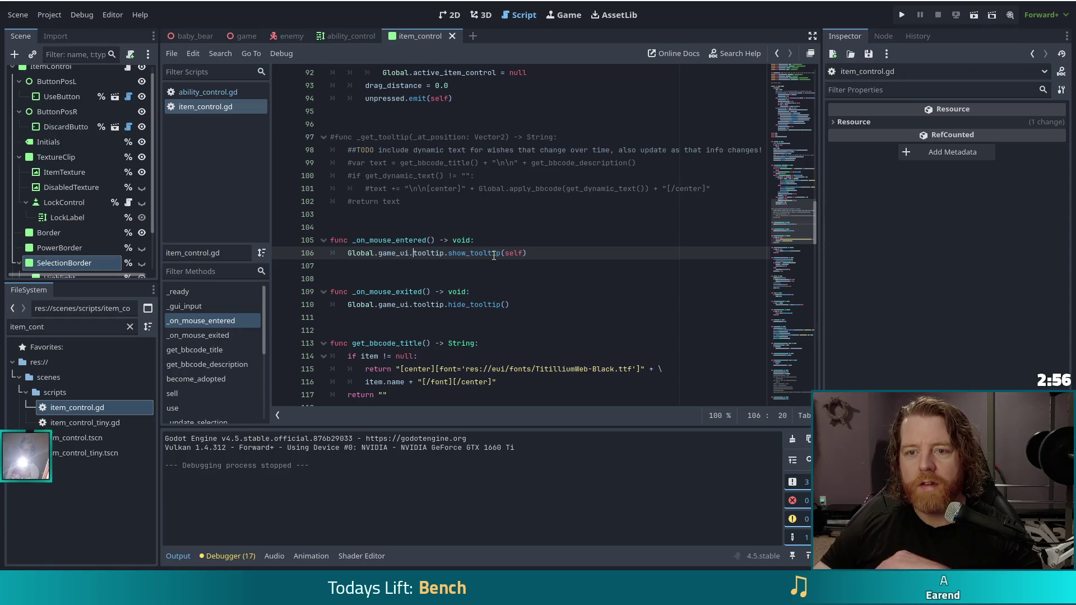
mouse_move(496, 256)
click(68, 327)
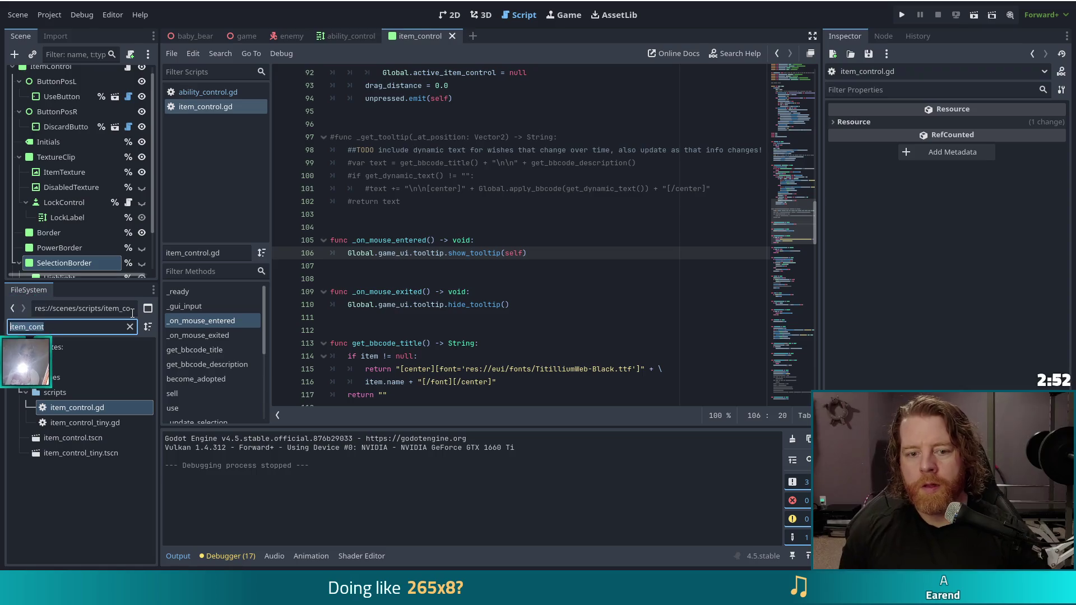
Filter the FileSystem for 'tooltip' and open tooltip2.tscn in a new scene tab
text(tooltip)
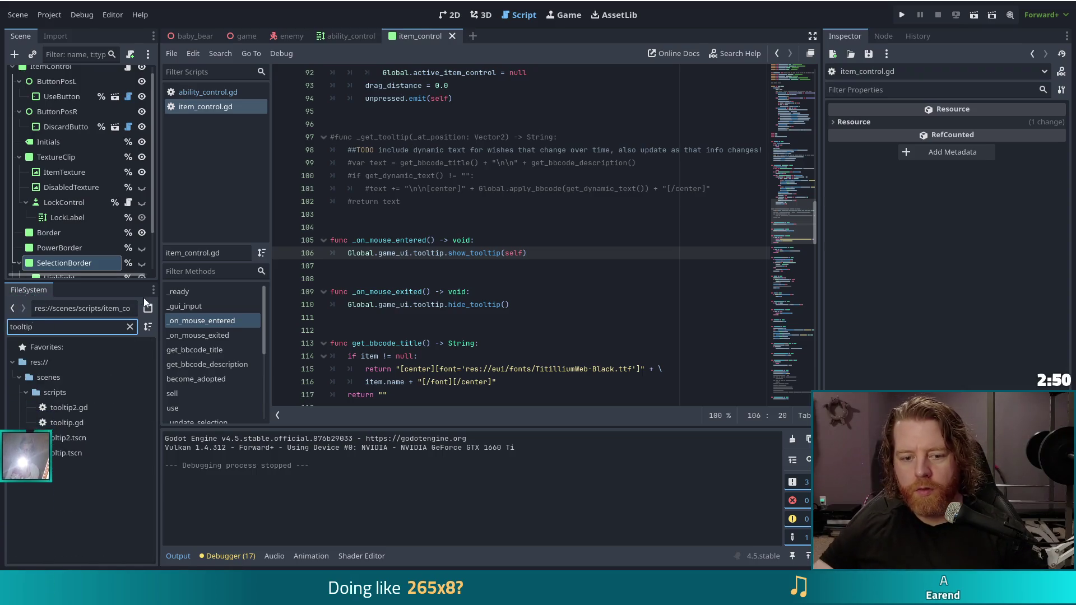
double_click(61, 438)
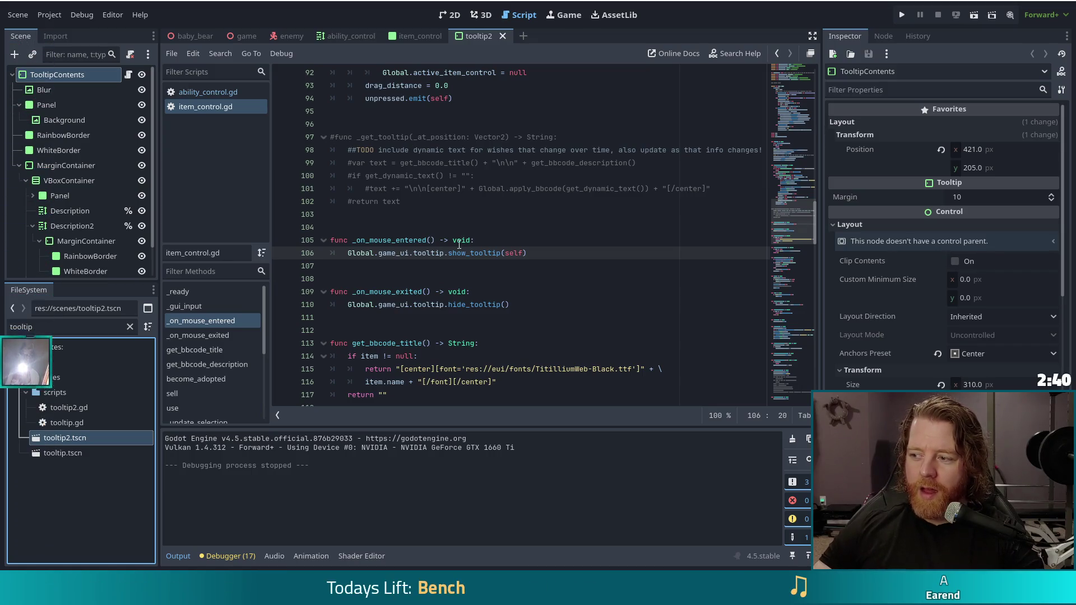
mouse_move(452, 252)
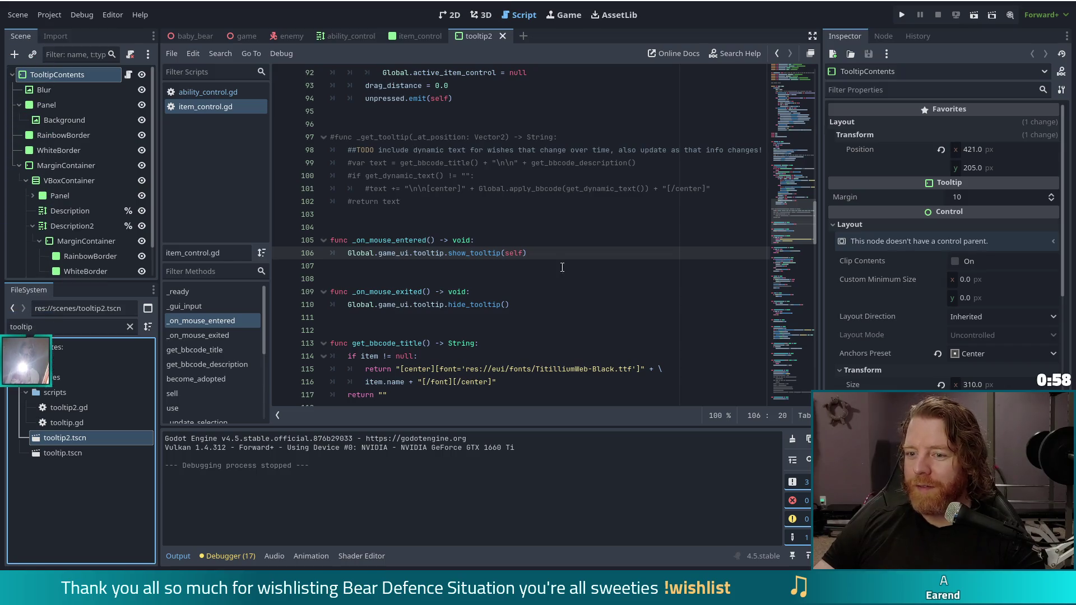
click(548, 256)
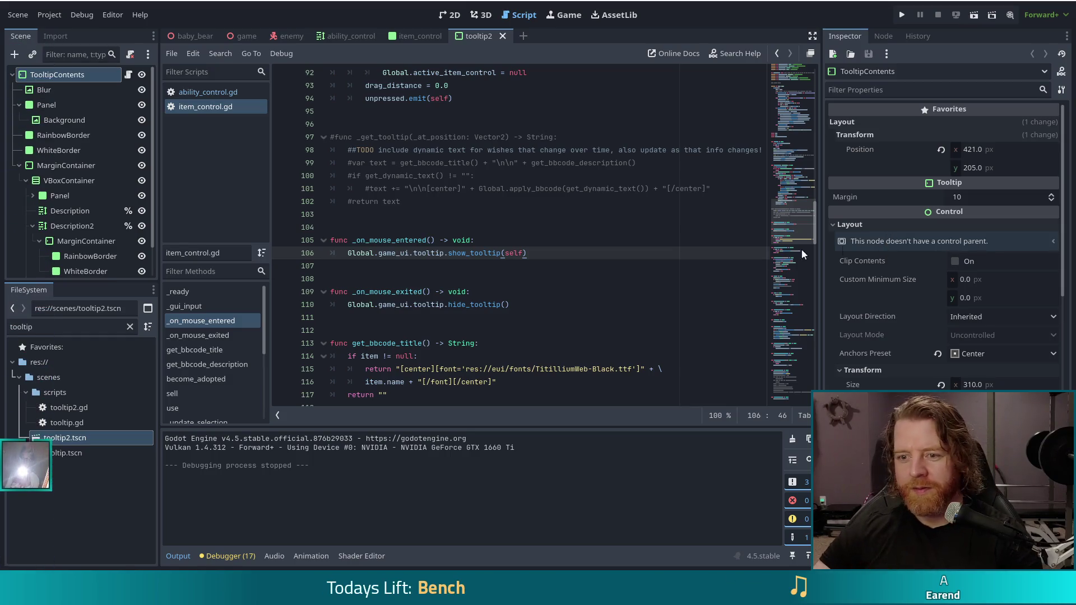
click(570, 260)
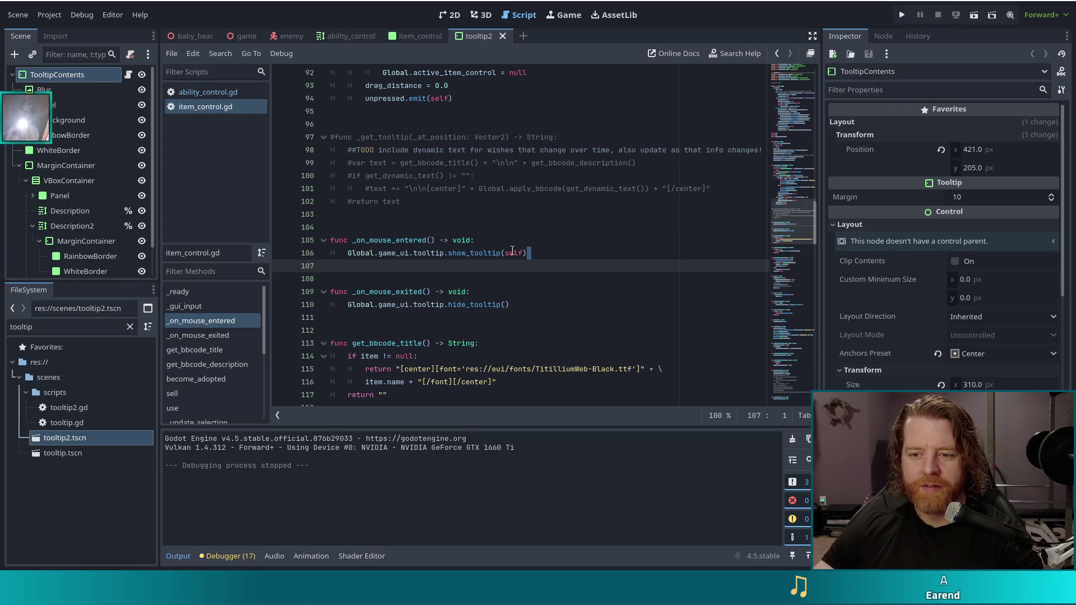
click(543, 252)
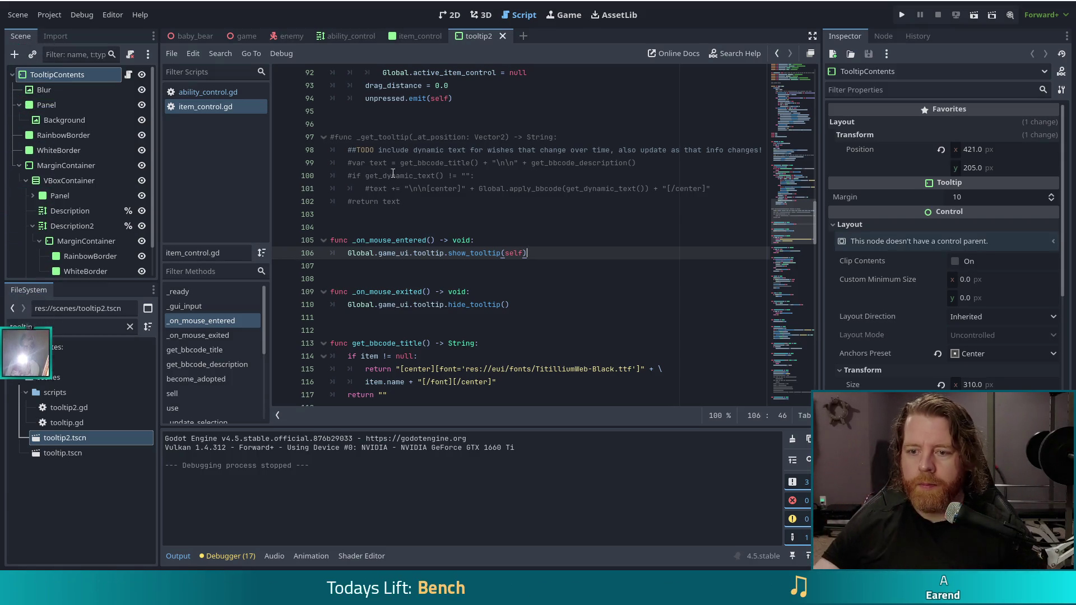
ctrl+click(466, 252)
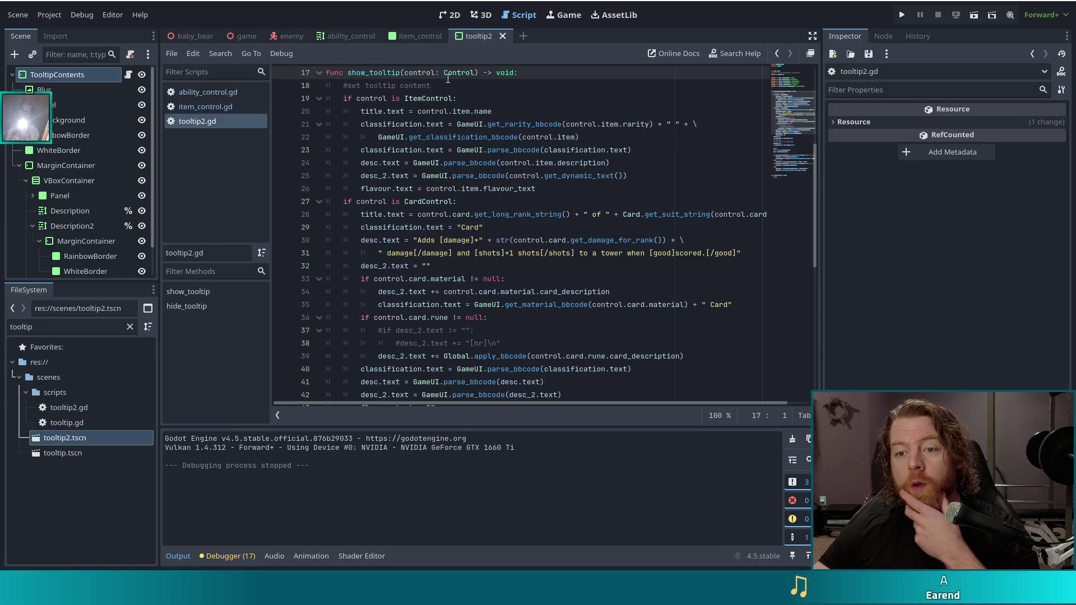
scroll(454, 74, up, 1)
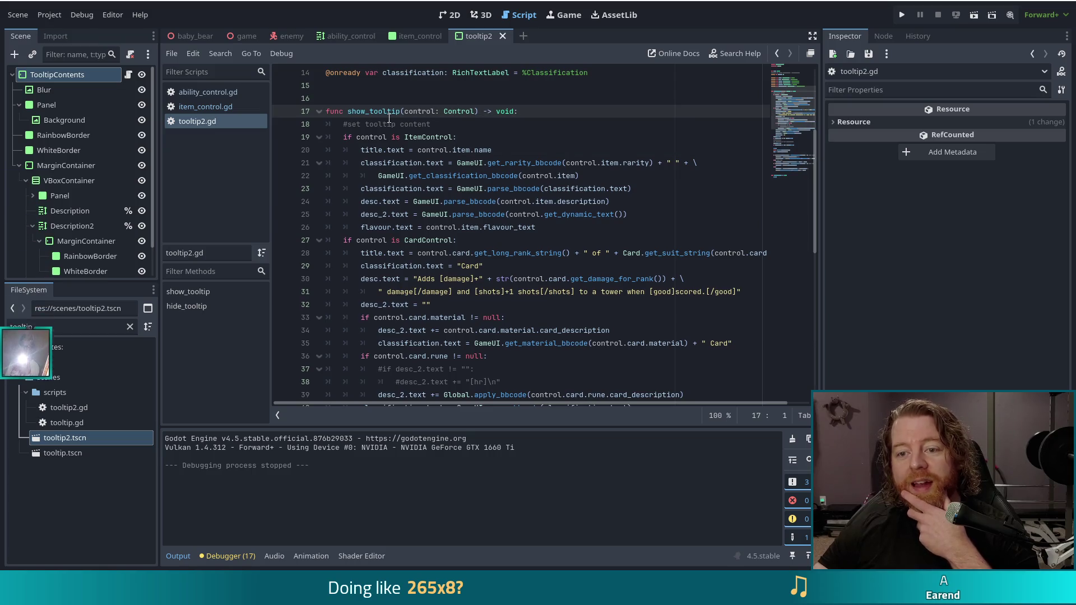
click(422, 137)
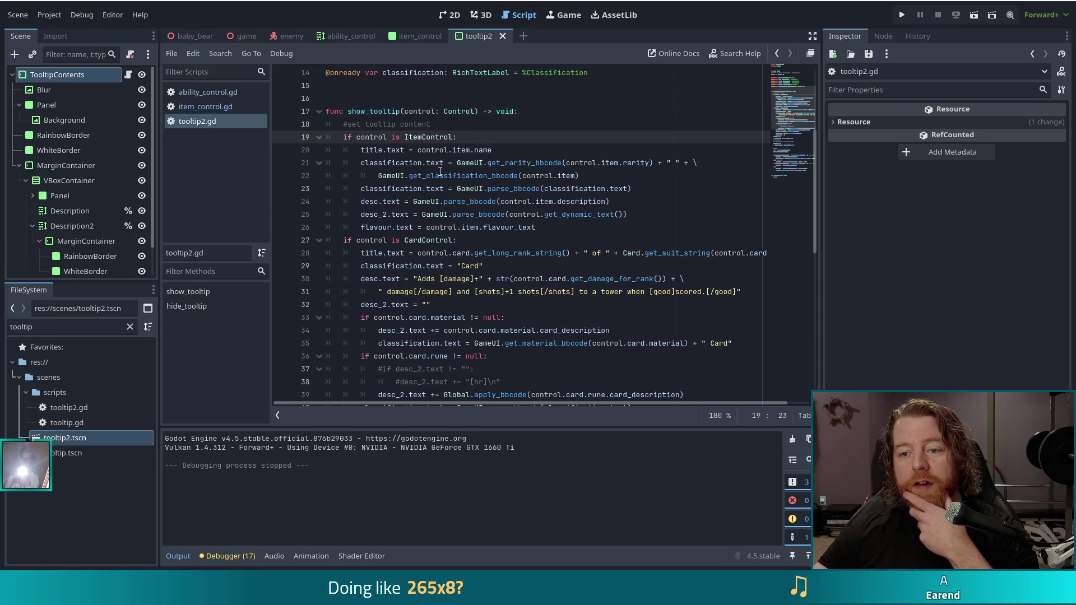
scroll(443, 162, down, 1)
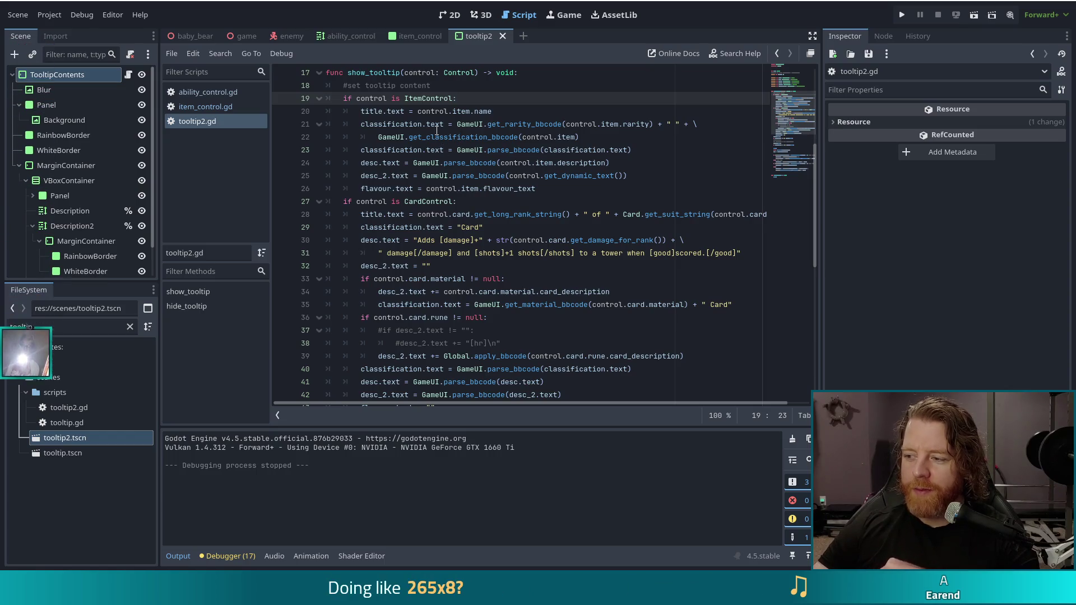
mouse_move(436, 130)
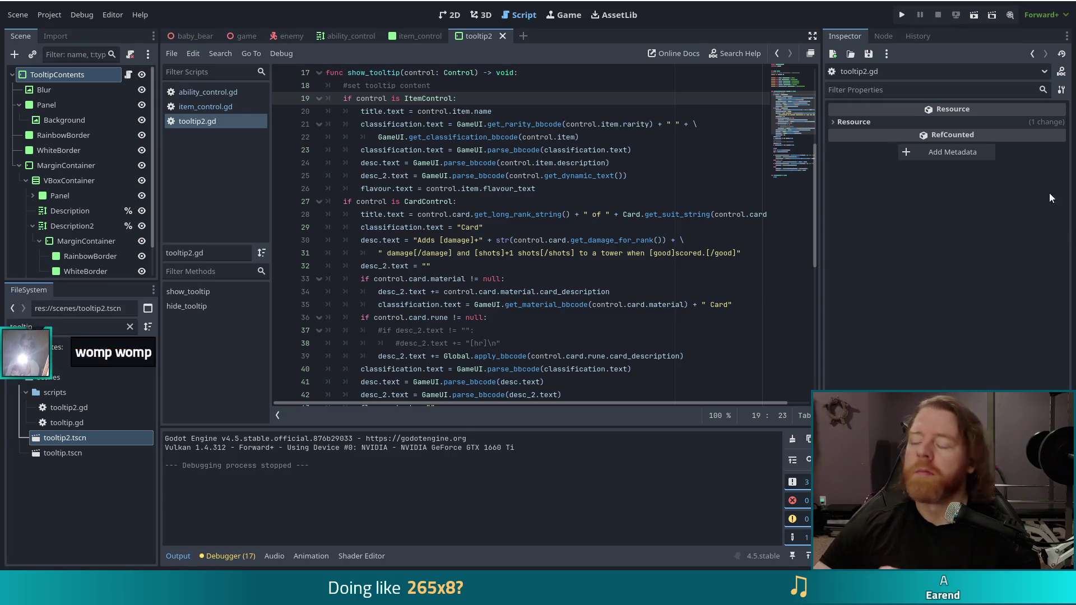
click(518, 240)
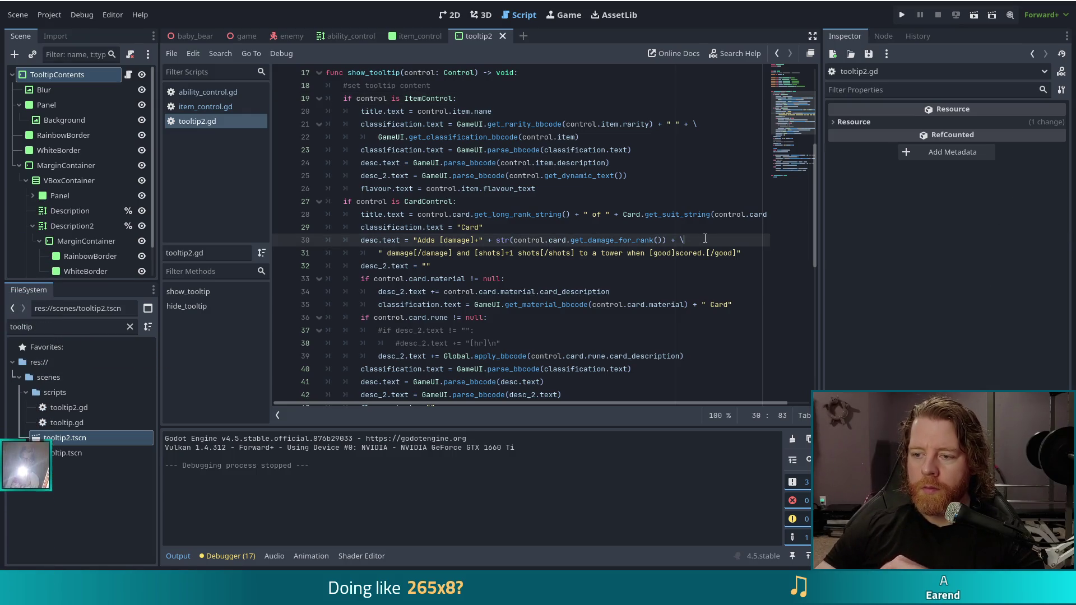
key(End)
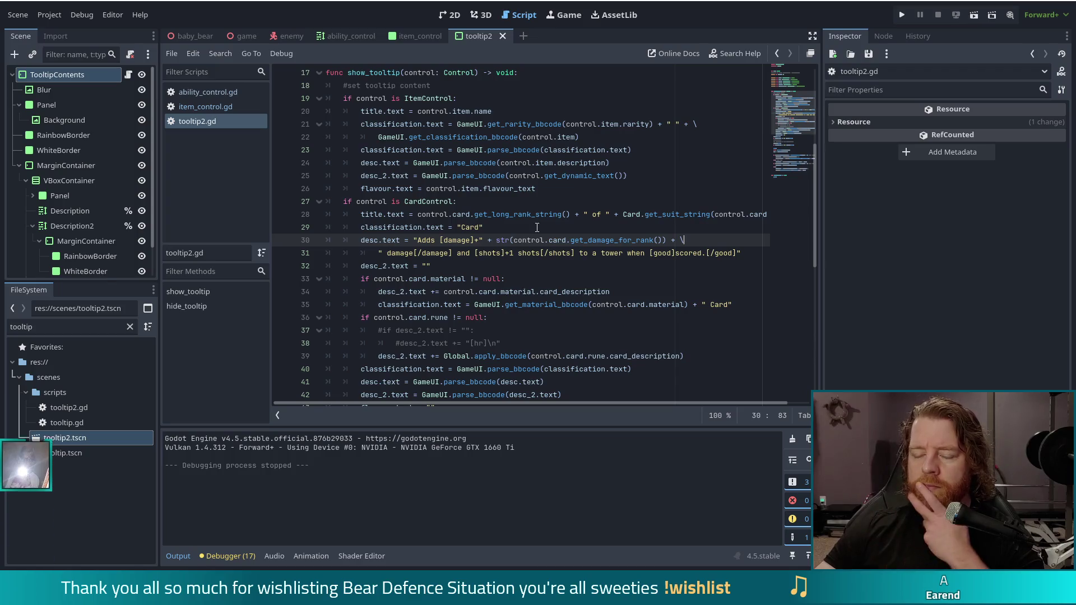
click(533, 224)
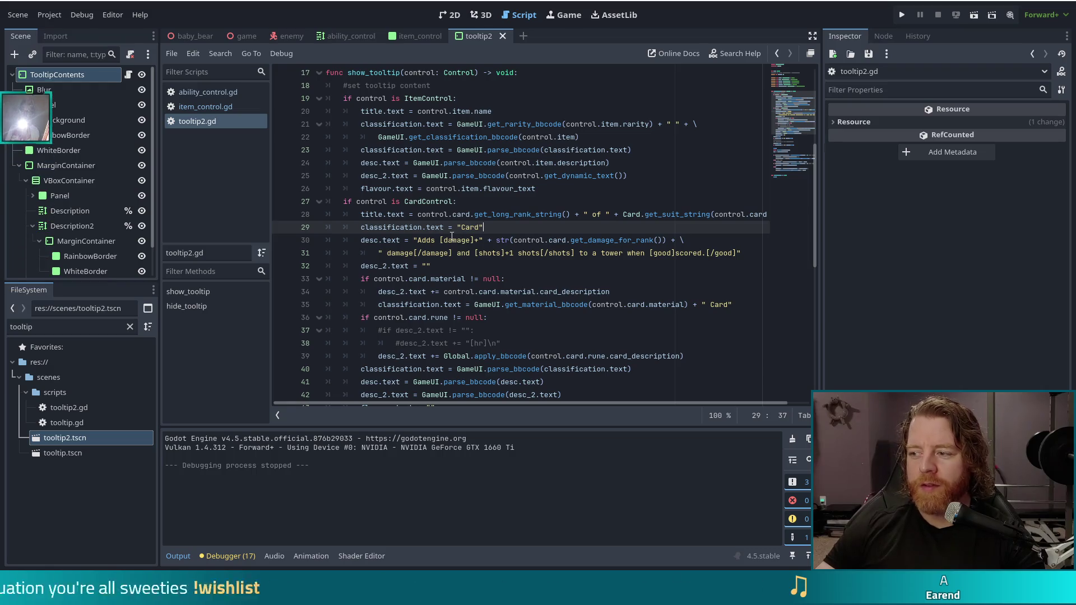
mouse_move(446, 229)
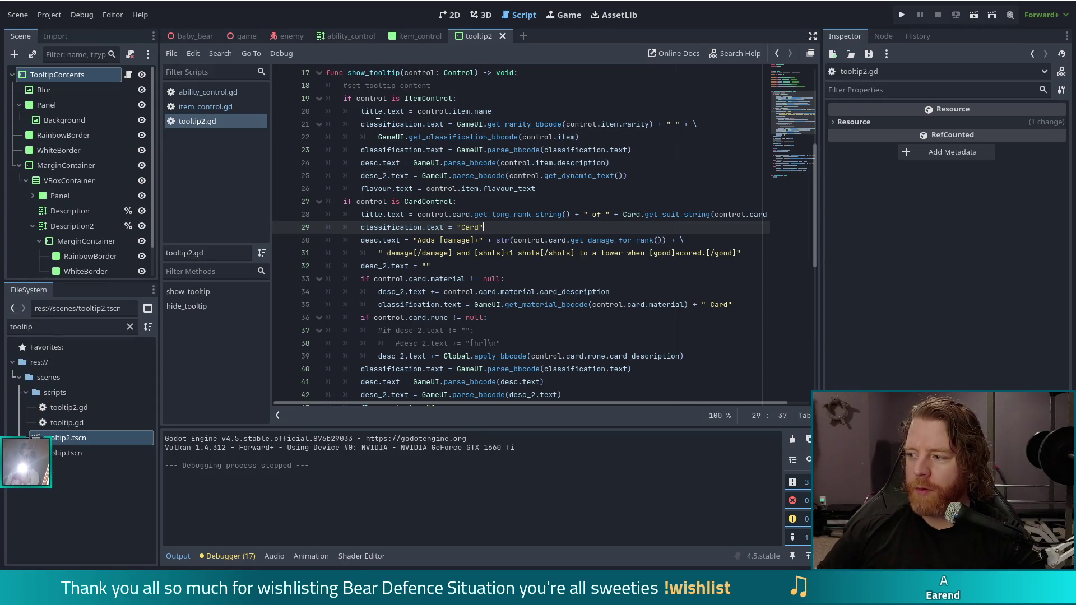
mouse_move(378, 124)
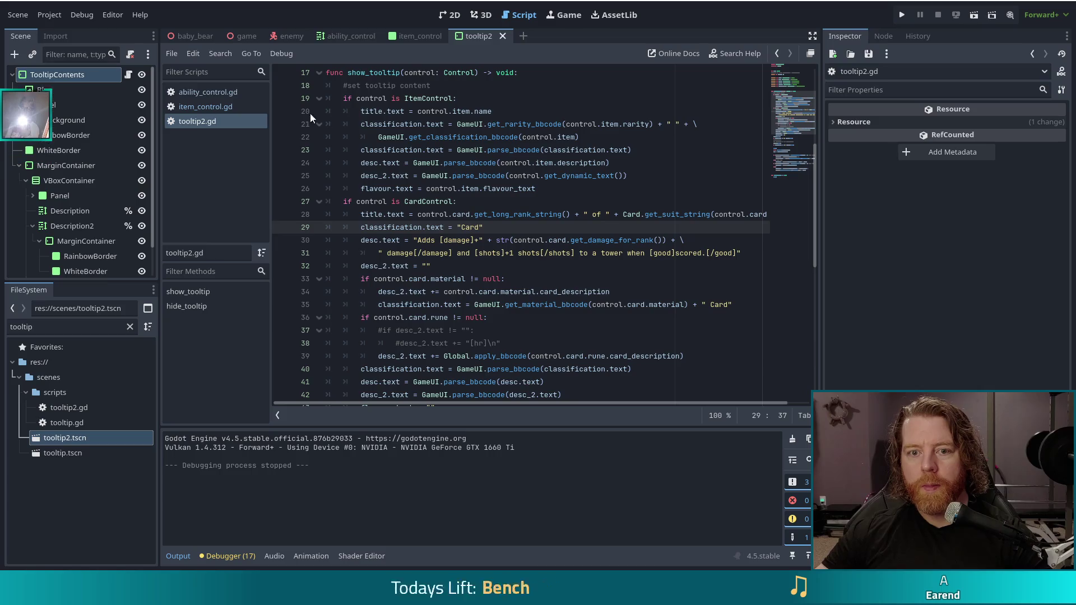
click(205, 102)
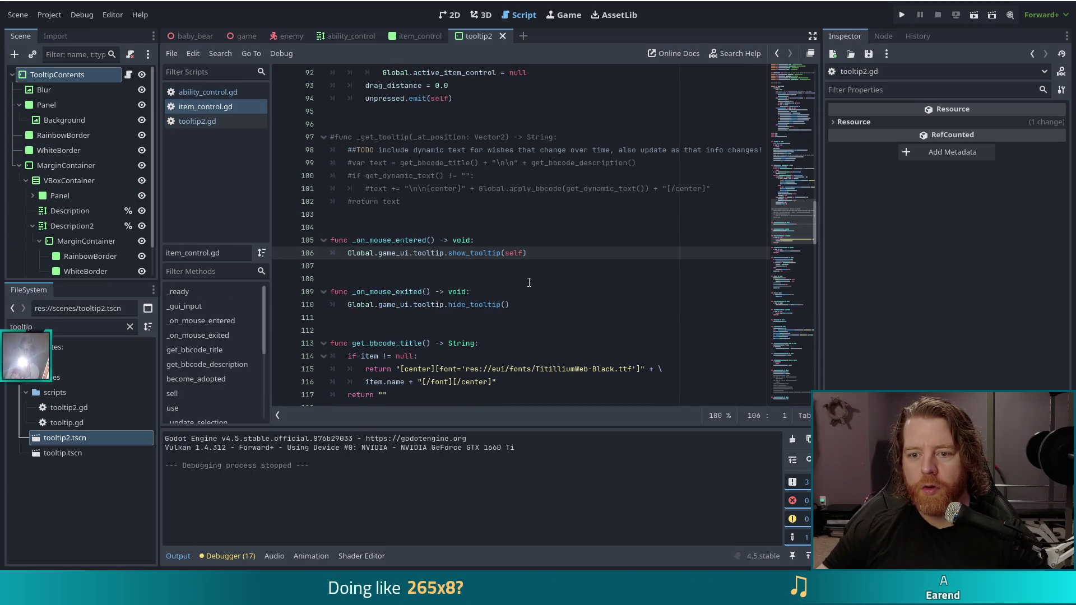
Inspect the RearrangeableControl base script's is_pressed check, then close rearrangeable_control.gd
click(462, 188)
scroll(476, 192, up, 4)
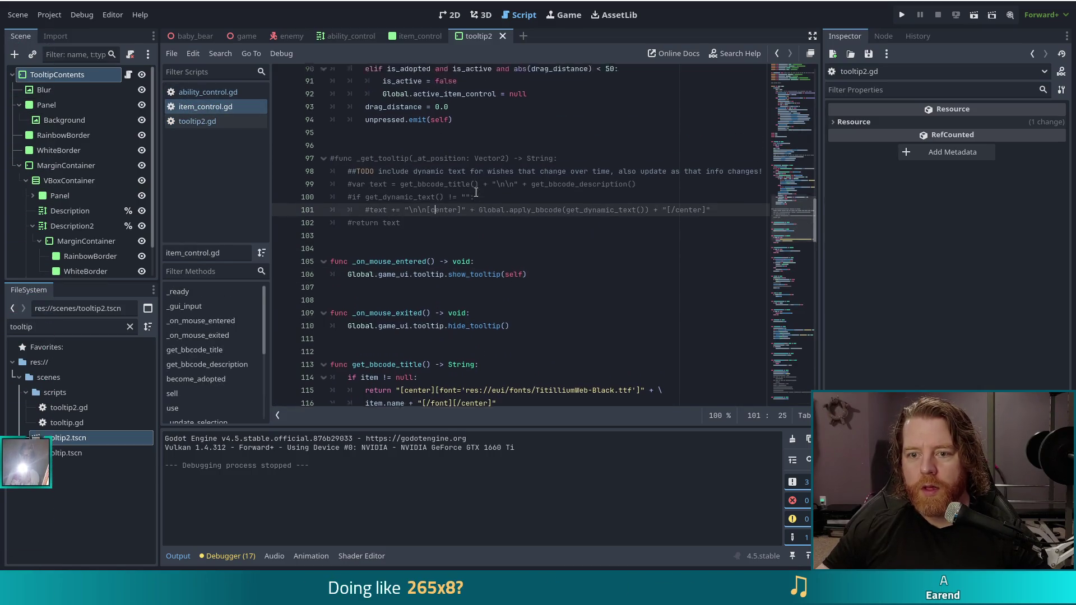
scroll(476, 192, up, 10)
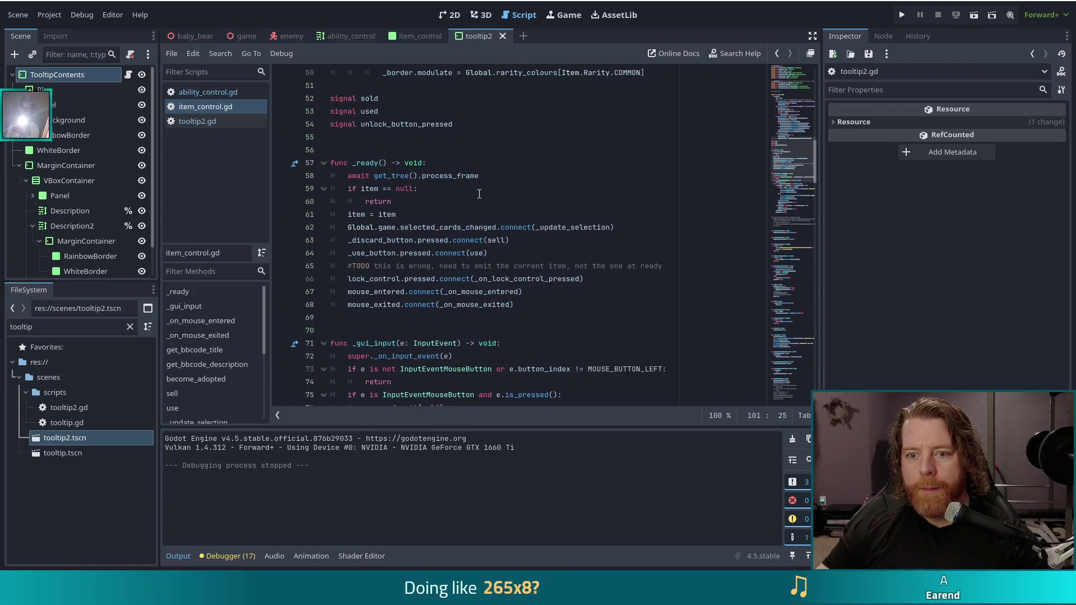
scroll(481, 195, up, 16)
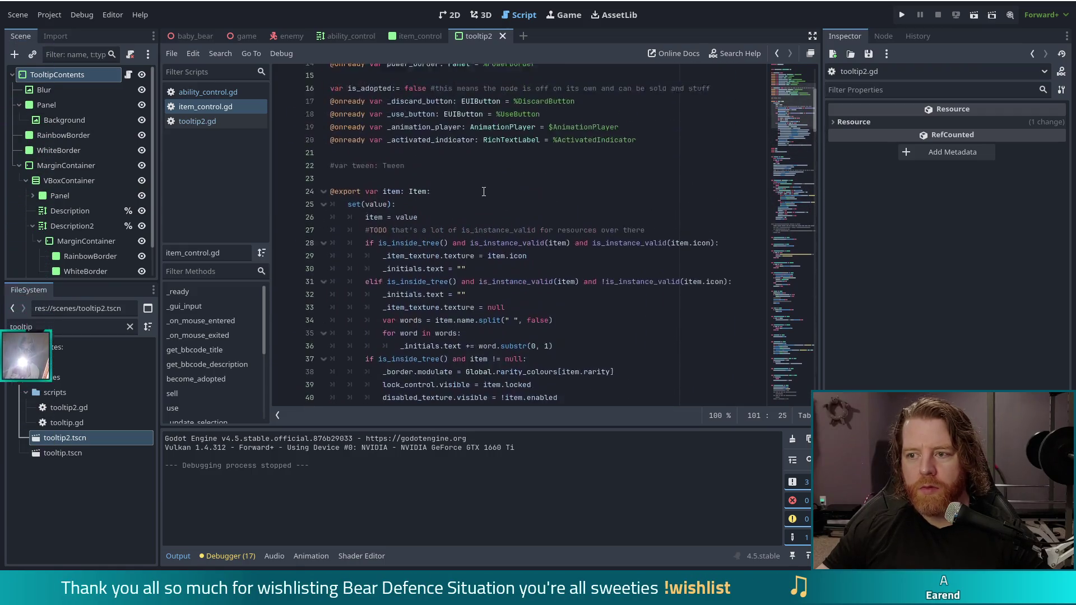
ctrl+click(438, 75)
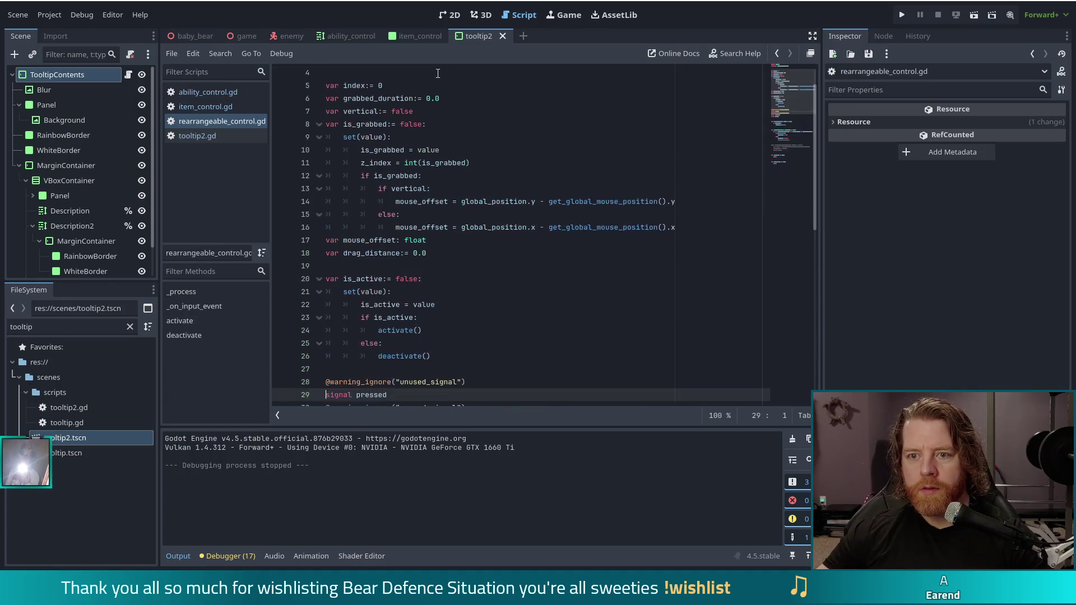
scroll(518, 225, down, 10)
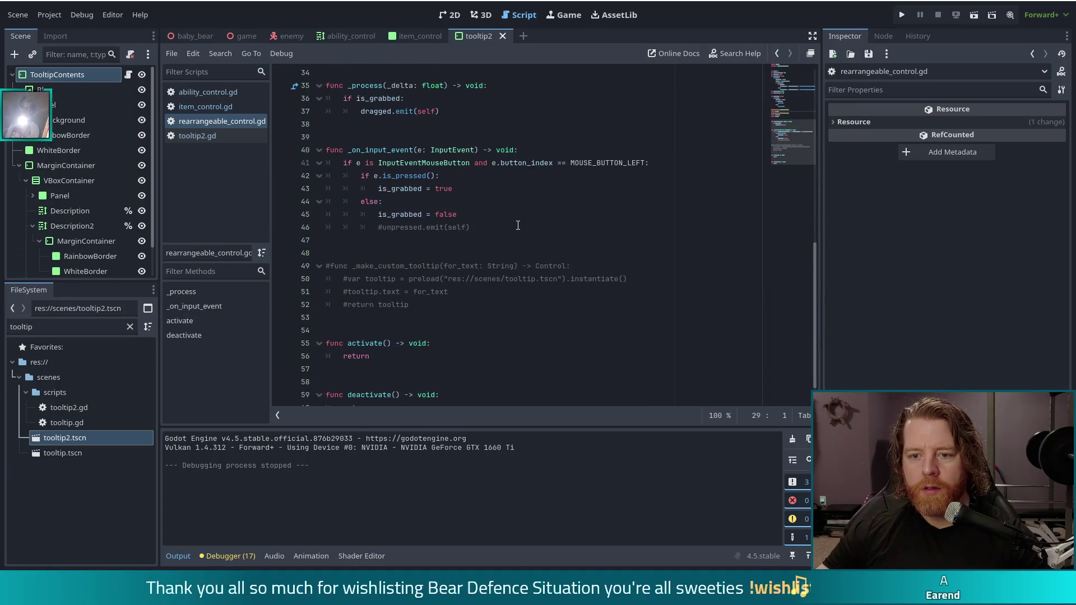
scroll(504, 225, down, 1)
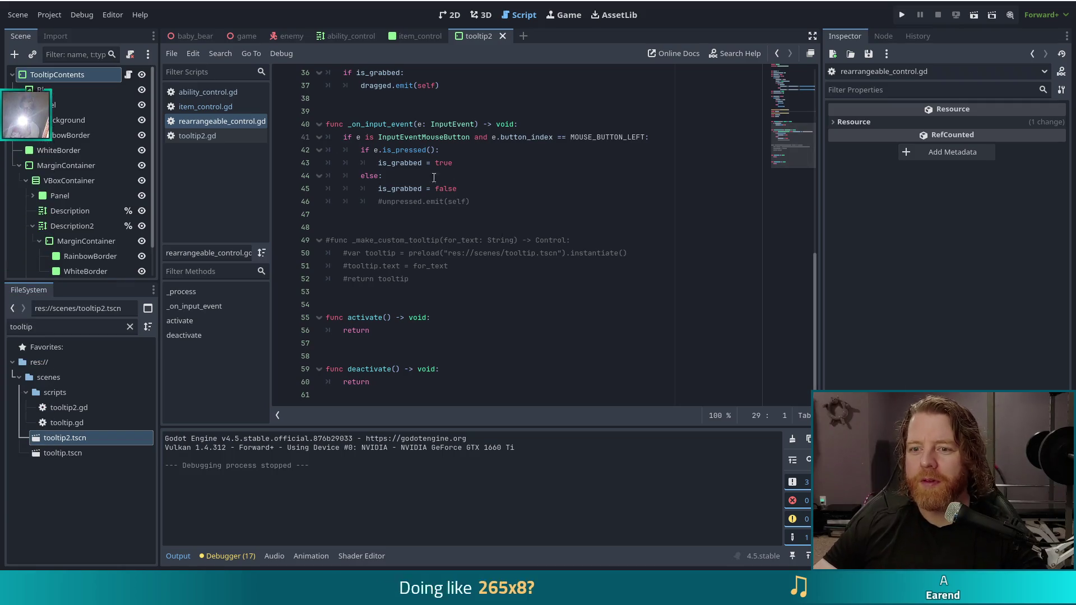
click(455, 148)
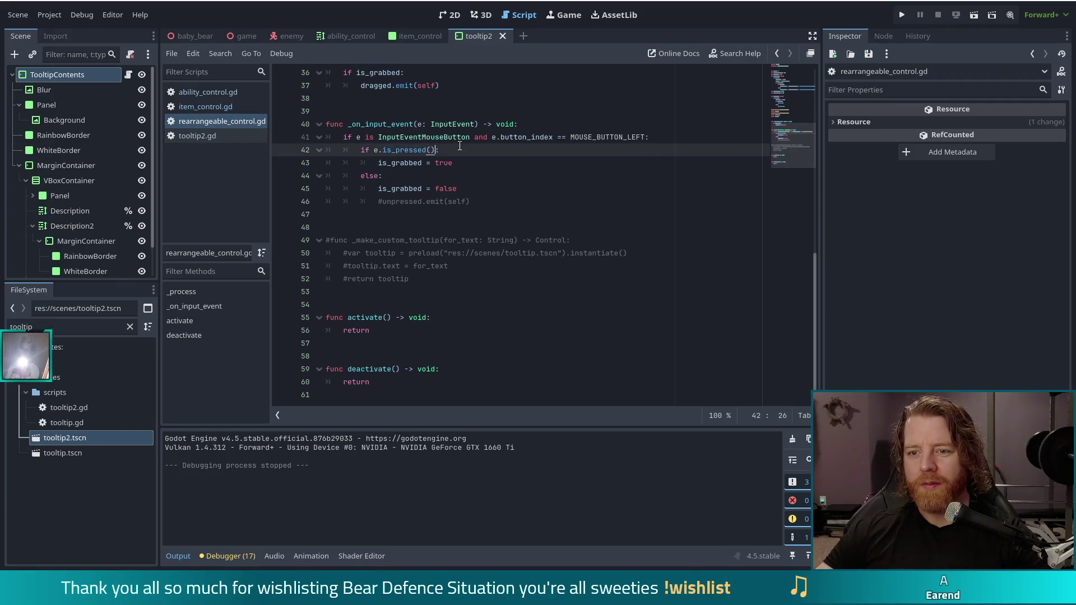
key(ctrl+w)
Comment out lines 12–20 in ability_control.gd, the _make_custom_tooltip and _get_tooltip functions
click(204, 92)
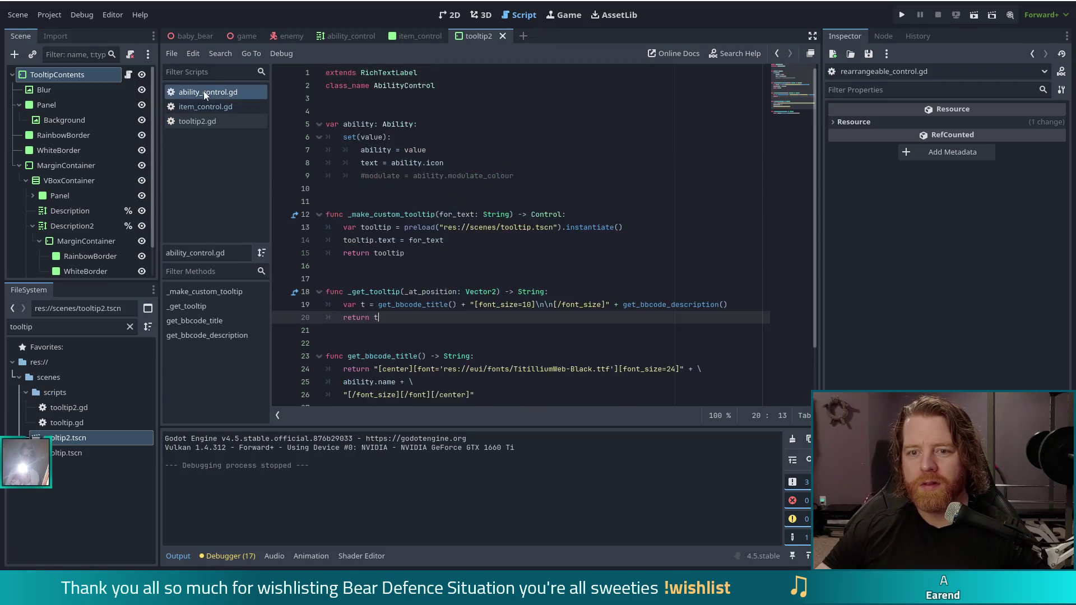
drag(382, 214, 406, 317)
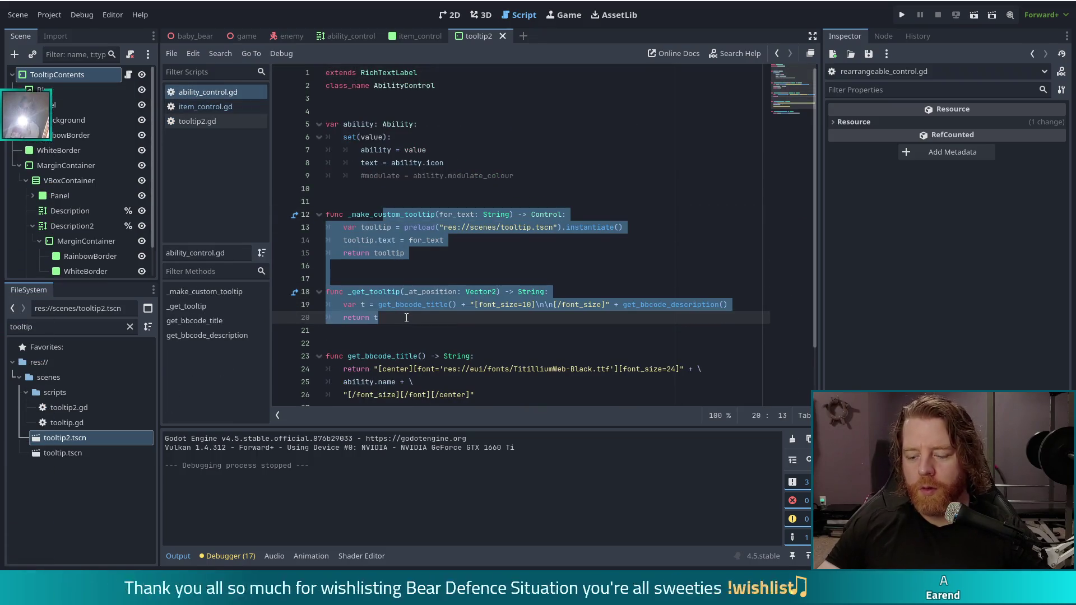
key(ctrl+k)
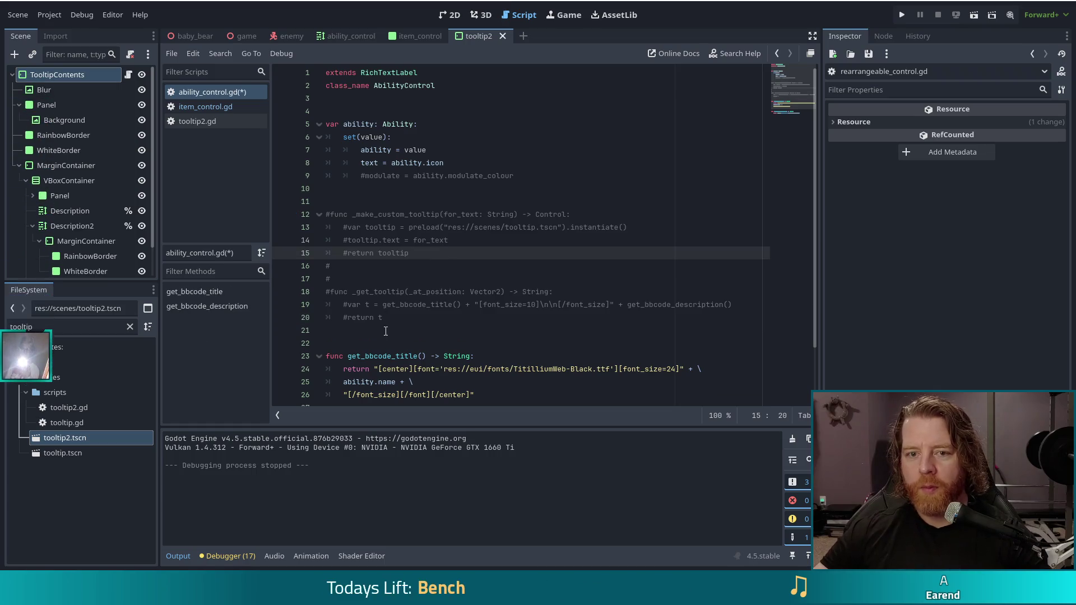
scroll(407, 298, down, 2)
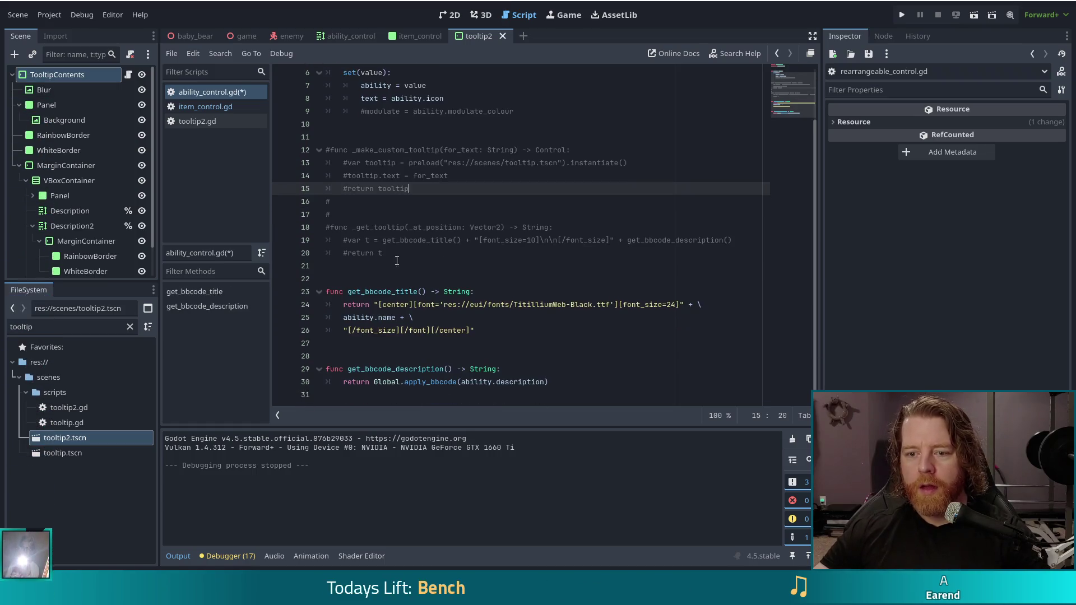
Select and copy the _on_mouse_entered and _on_mouse_exited functions from item_control.gd
click(191, 106)
click(198, 334)
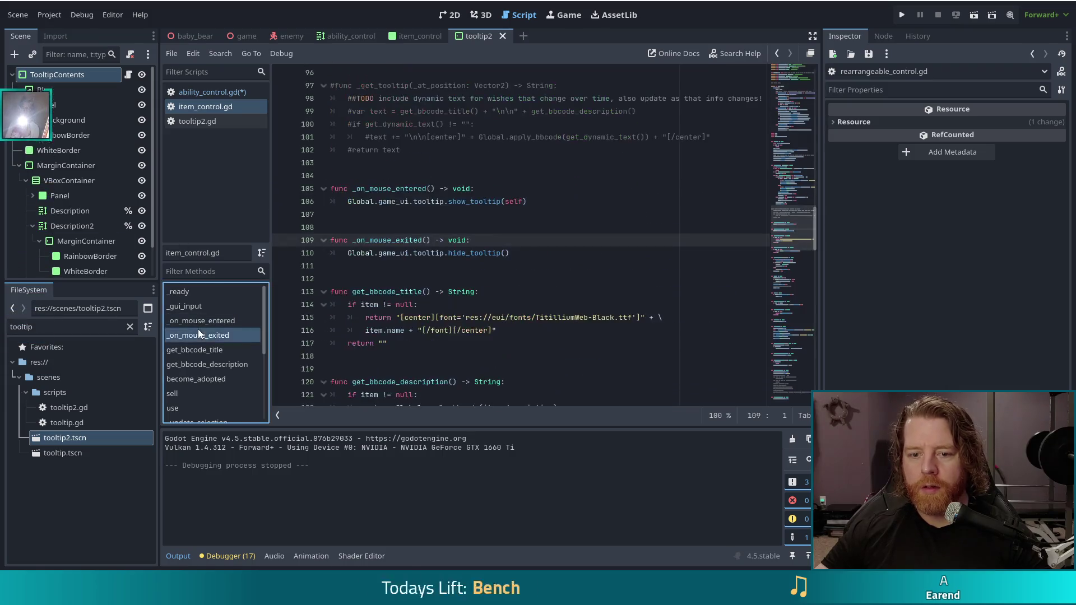
click(218, 320)
scroll(514, 290, down, 1)
drag(521, 266, 569, 168)
key(ctrl+c)
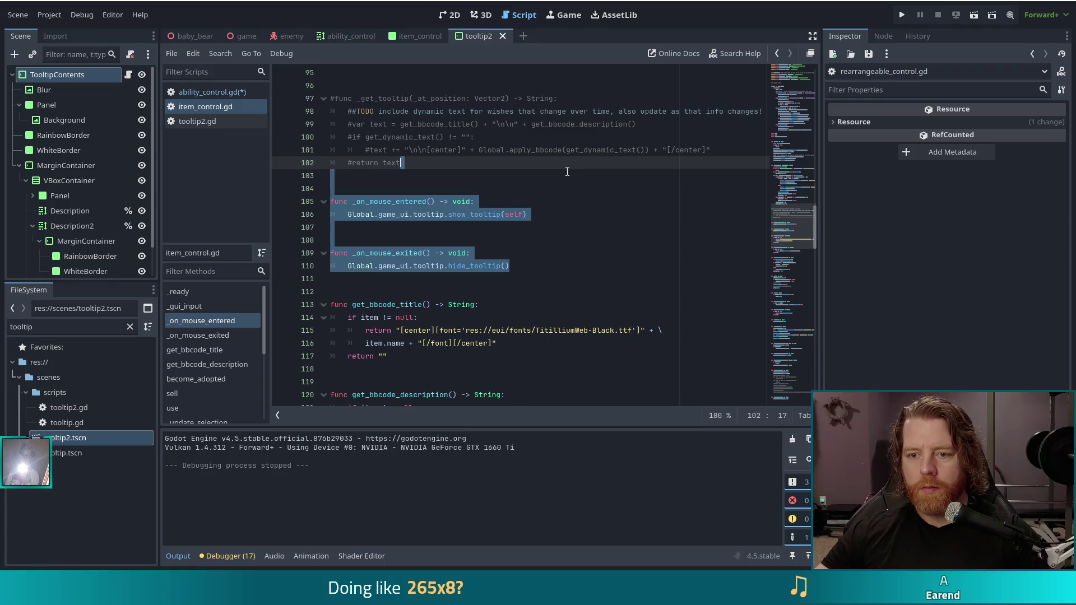
Paste both mouse handlers after line 20 of ability_control.gd, calling show_tooltip(self) and hide_tooltip()
click(213, 94)
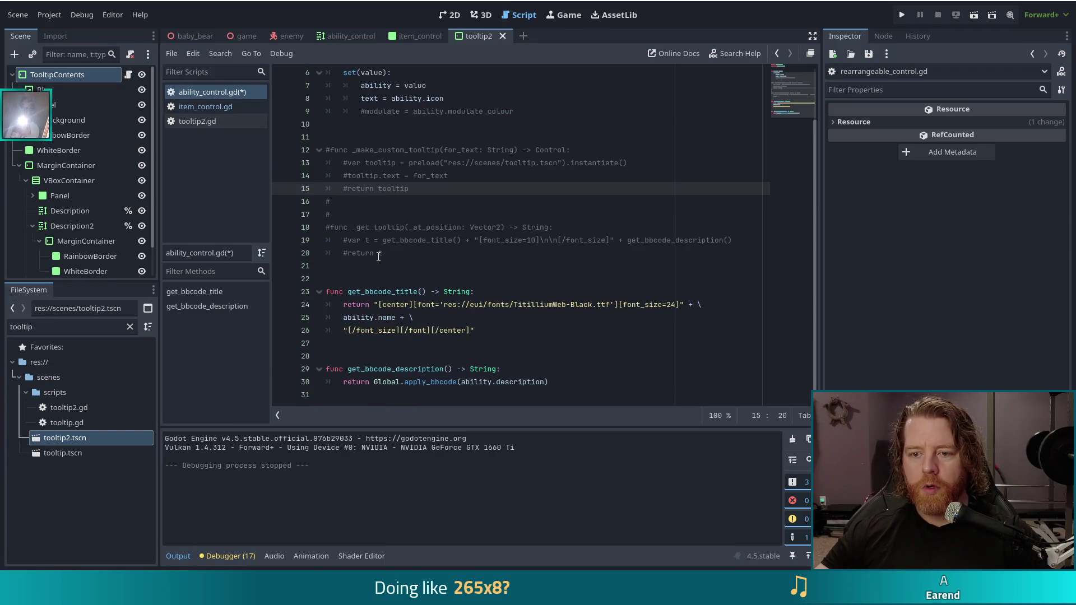
click(406, 257)
key(ctrl+v)
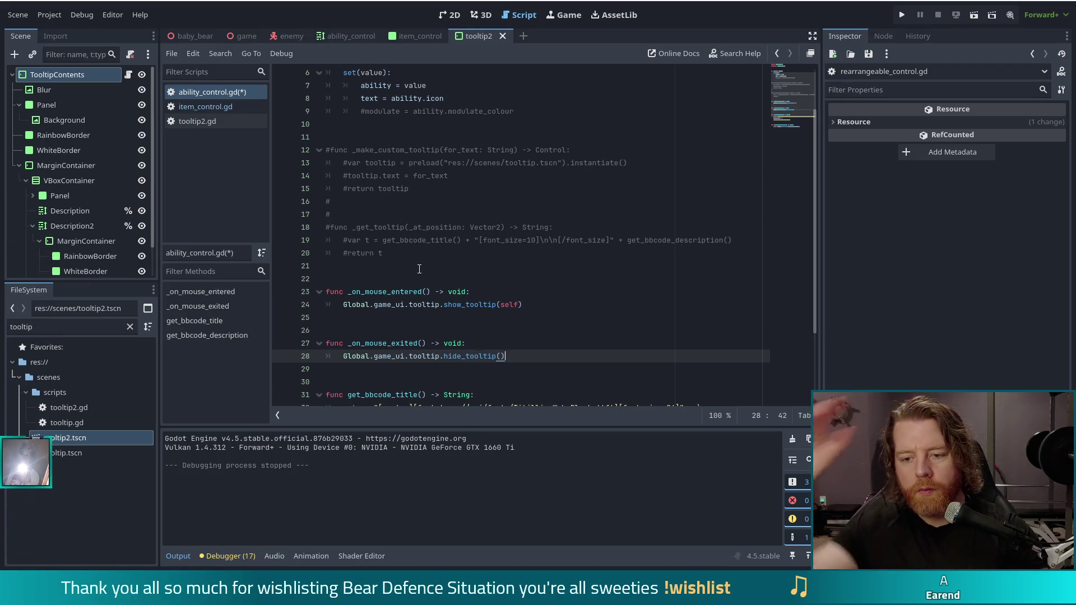
click(464, 304)
scroll(513, 202, down, 3)
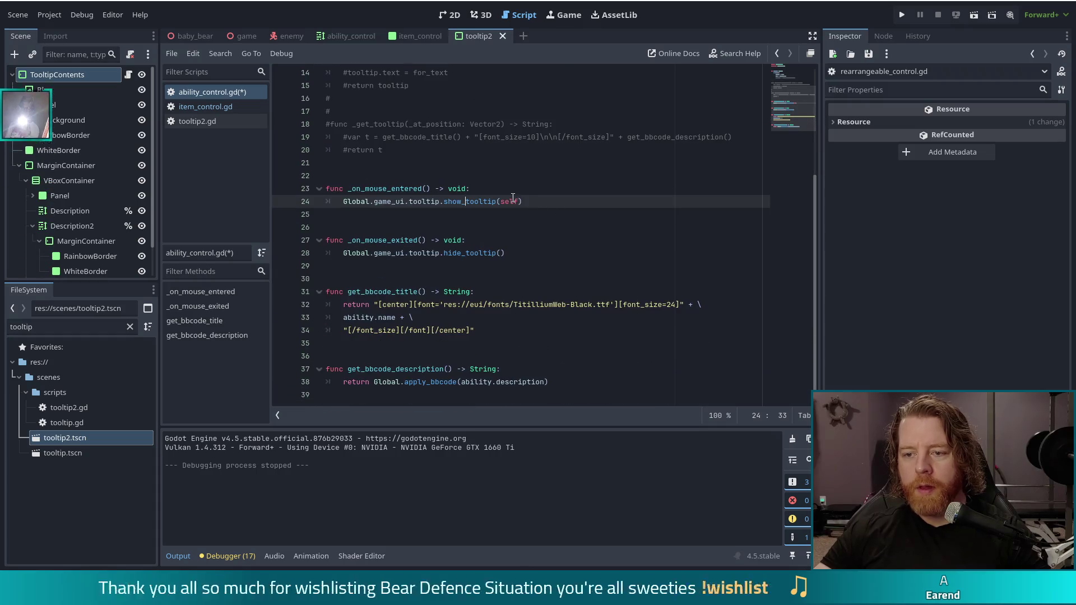
click(805, 86)
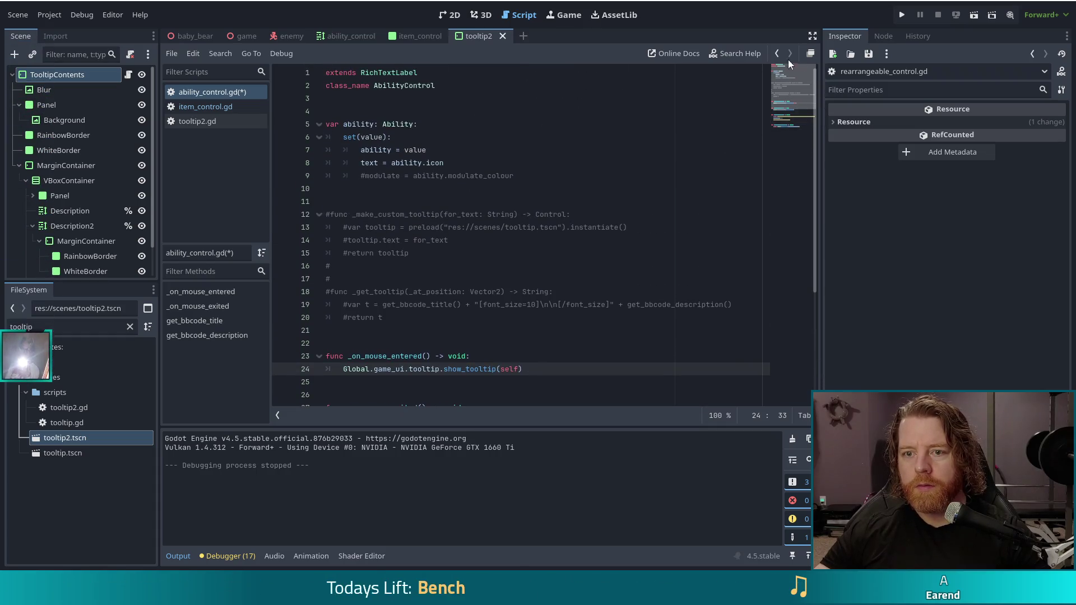
Review tooltip2.gd's show_tooltip ItemControl and CardControl branches to find the card branch's end
click(186, 122)
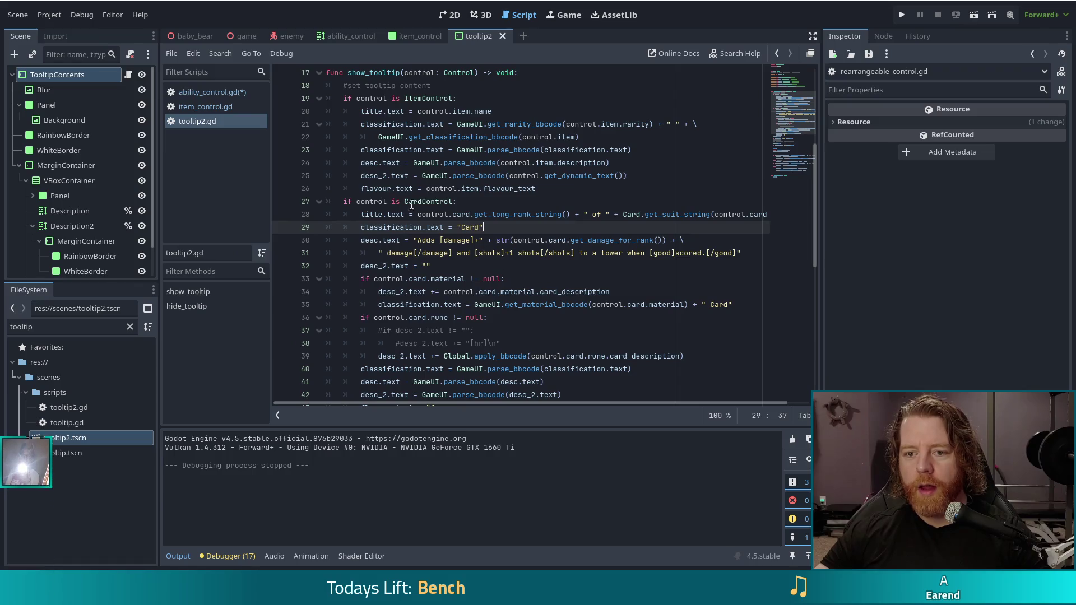
click(372, 98)
click(424, 175)
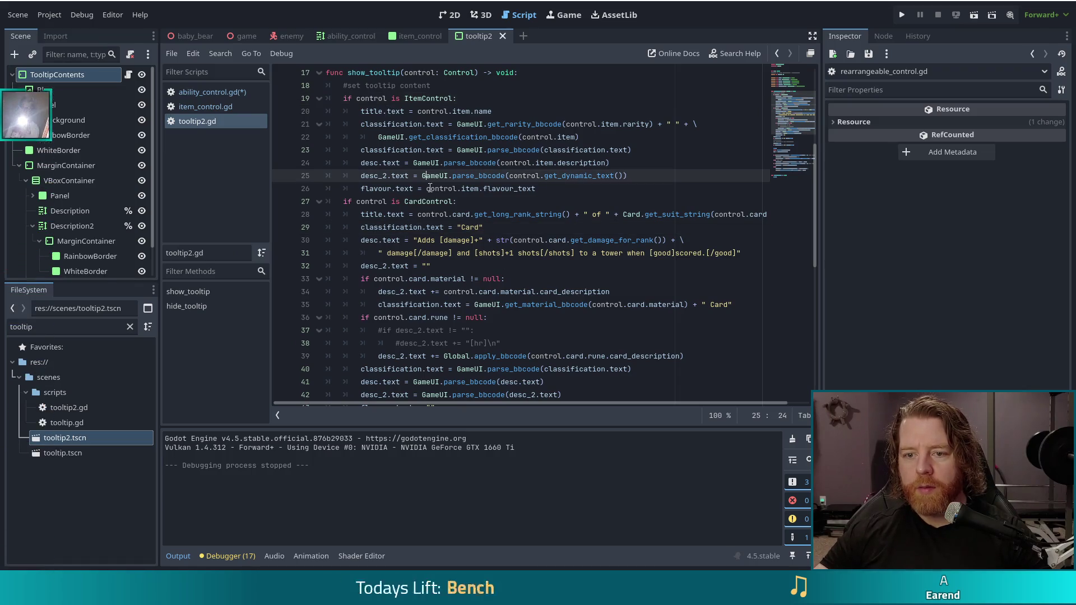
key(Down)
key(Down)
key(Home)
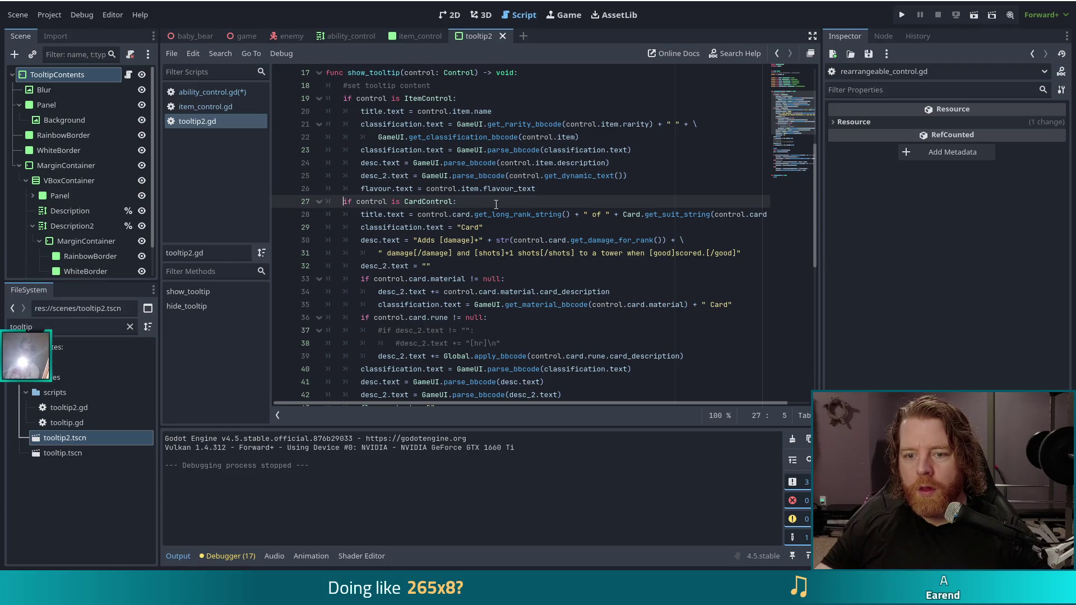
scroll(480, 163, down, 1)
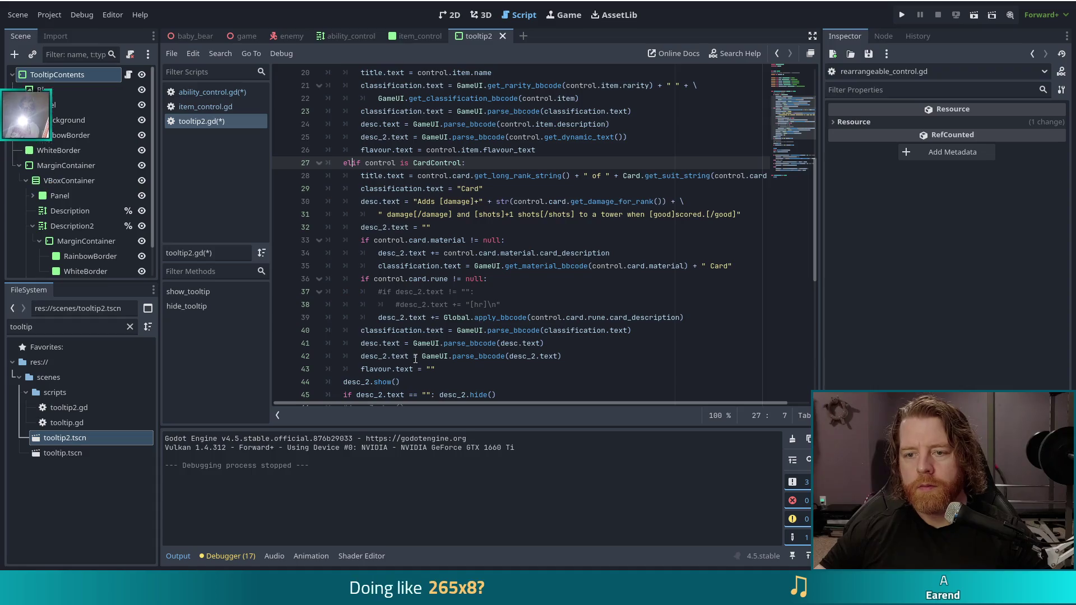
scroll(421, 185, up, 3)
scroll(421, 184, down, 3)
scroll(421, 184, down, 1)
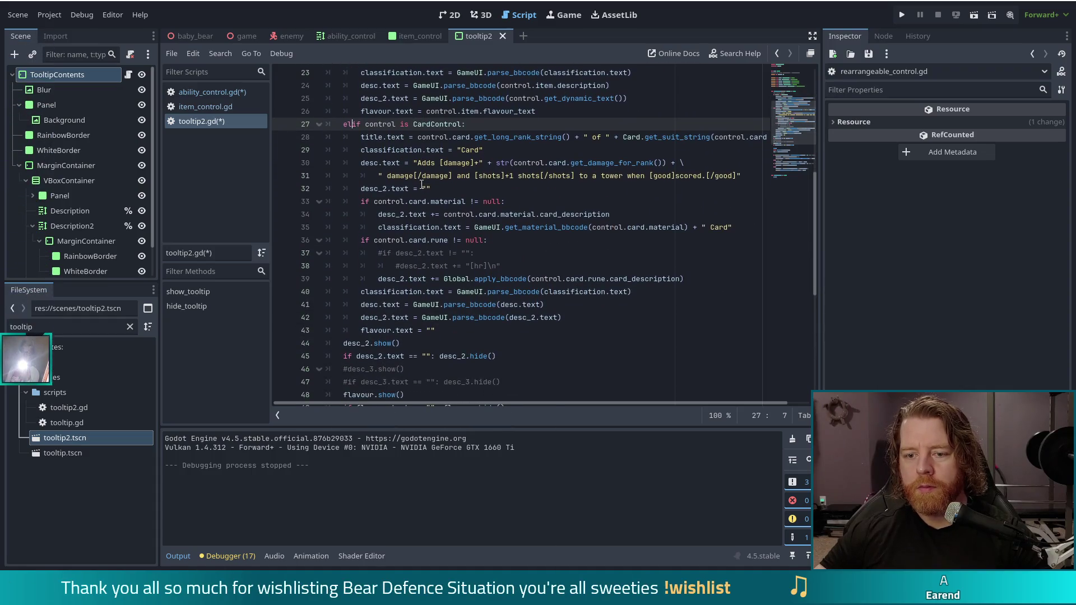
scroll(353, 328, down, 1)
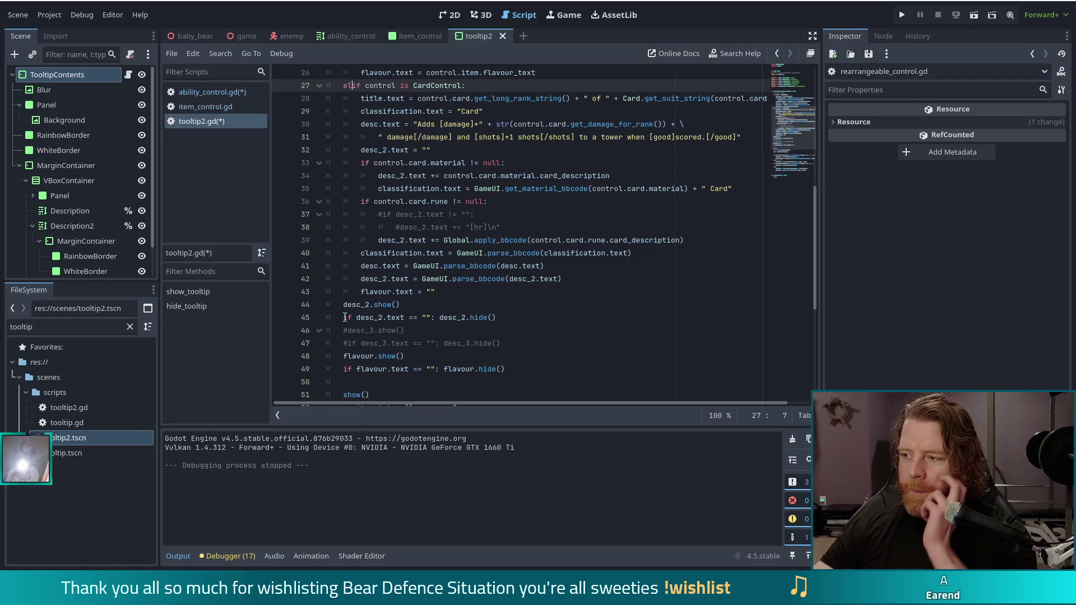
click(443, 292)
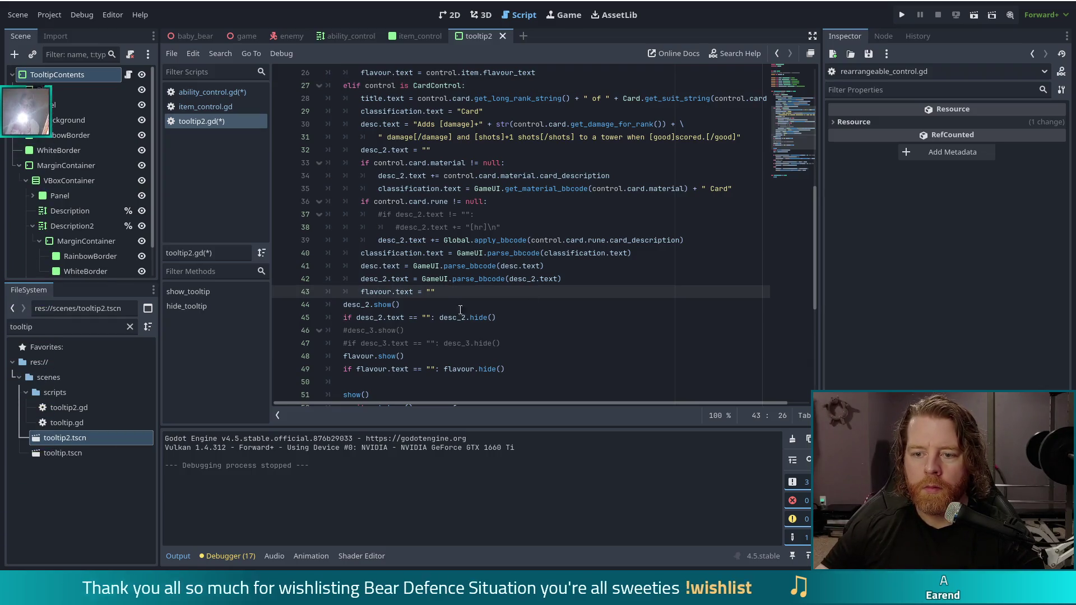
scroll(449, 302, up, 2)
Add an 'elif control is AbilityControl:' branch beginning 'title.text = control.' below the card branch
key(Return)
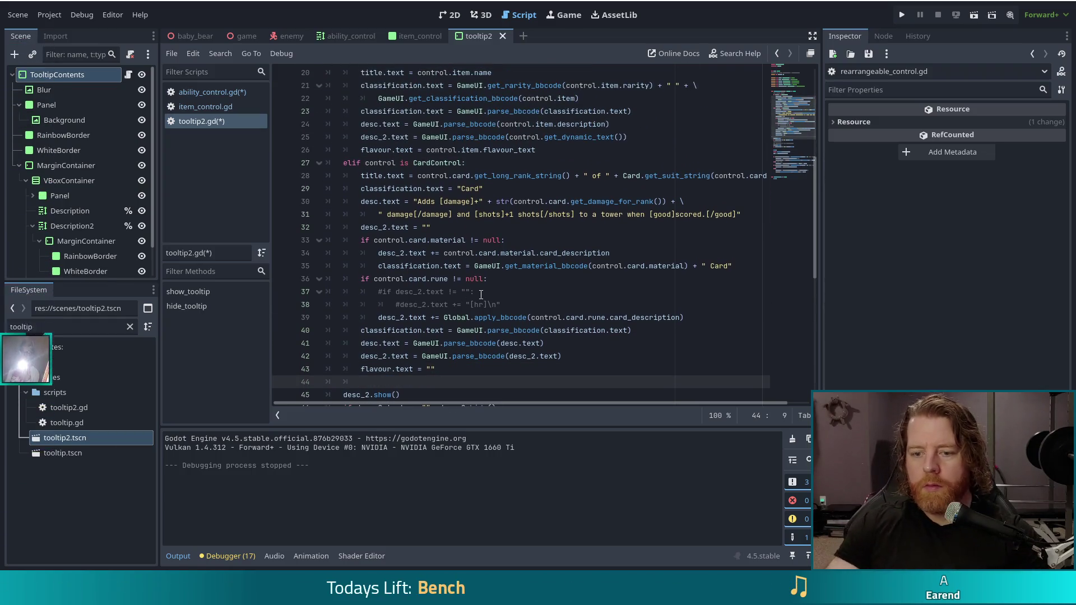
text(elif control )
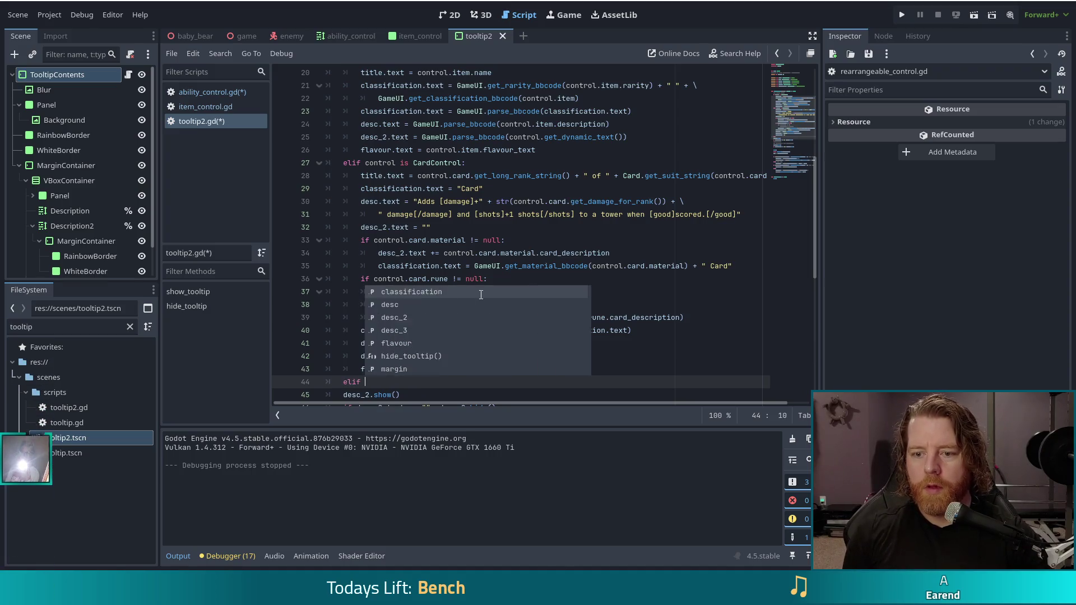
text(is Ab)
key(Down)
key(Return)
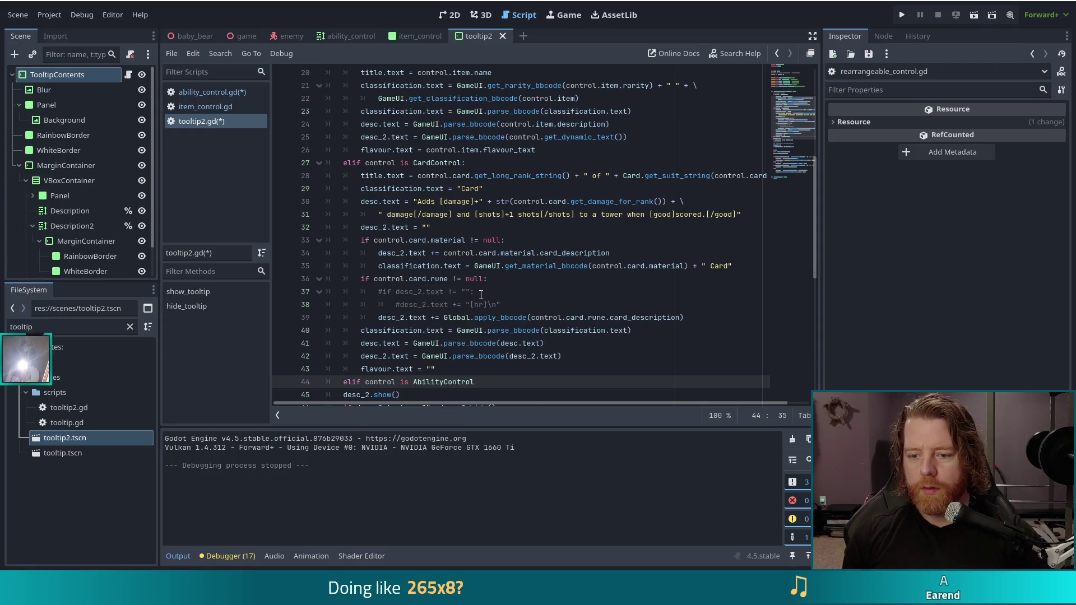
text(:)
key(Return)
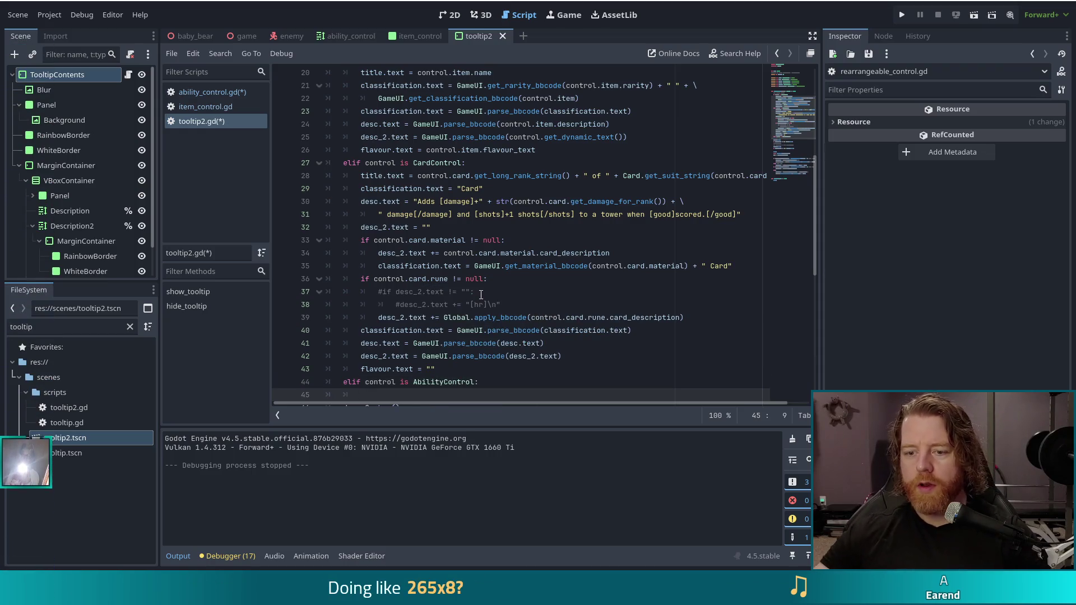
scroll(541, 267, down, 3)
scroll(540, 267, up, 1)
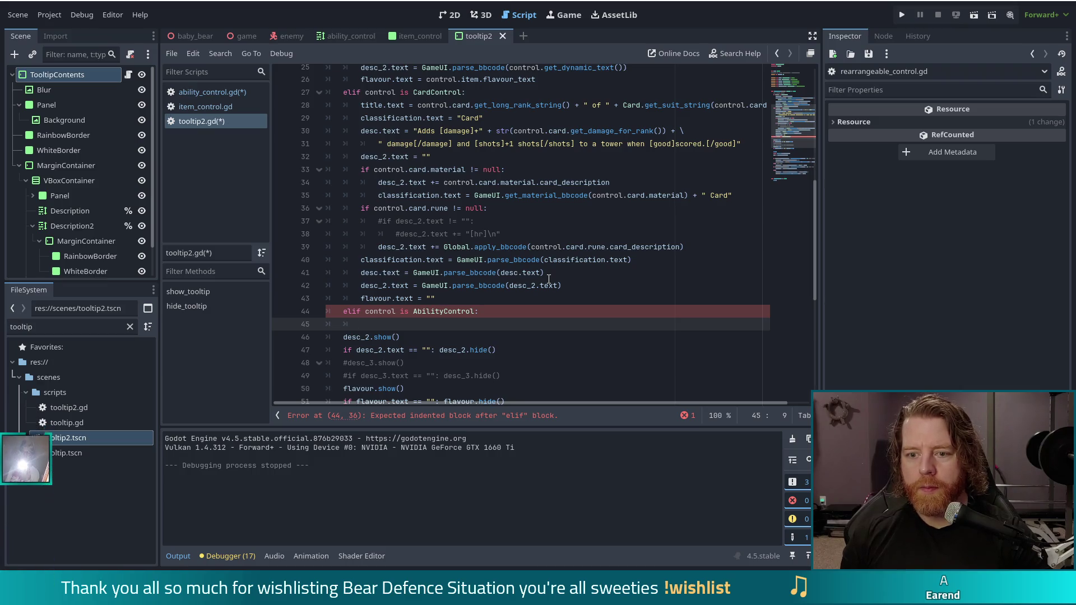
text(title.)
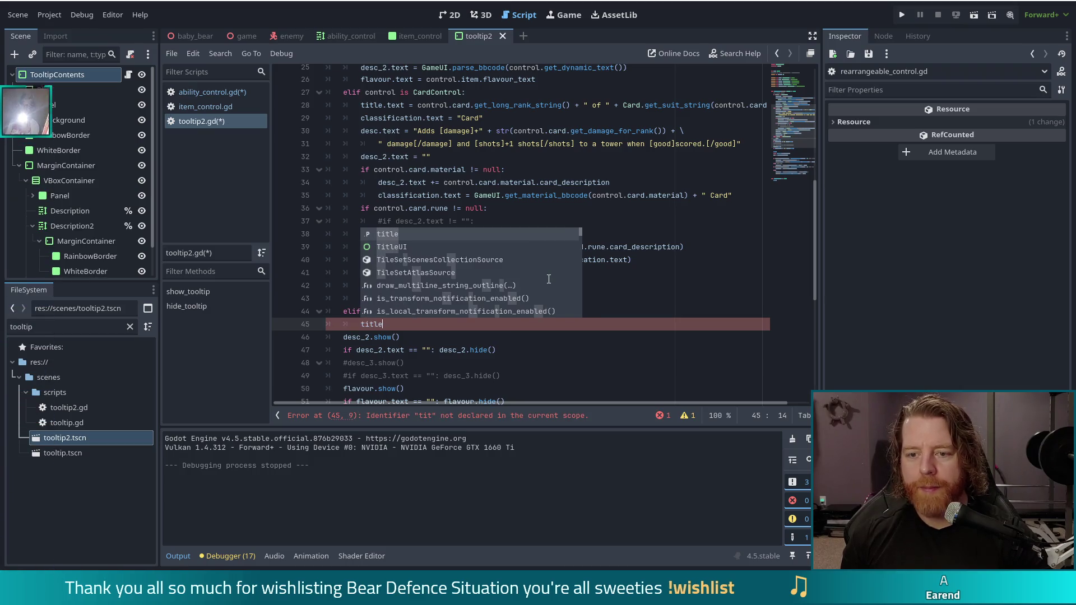
text(text = )
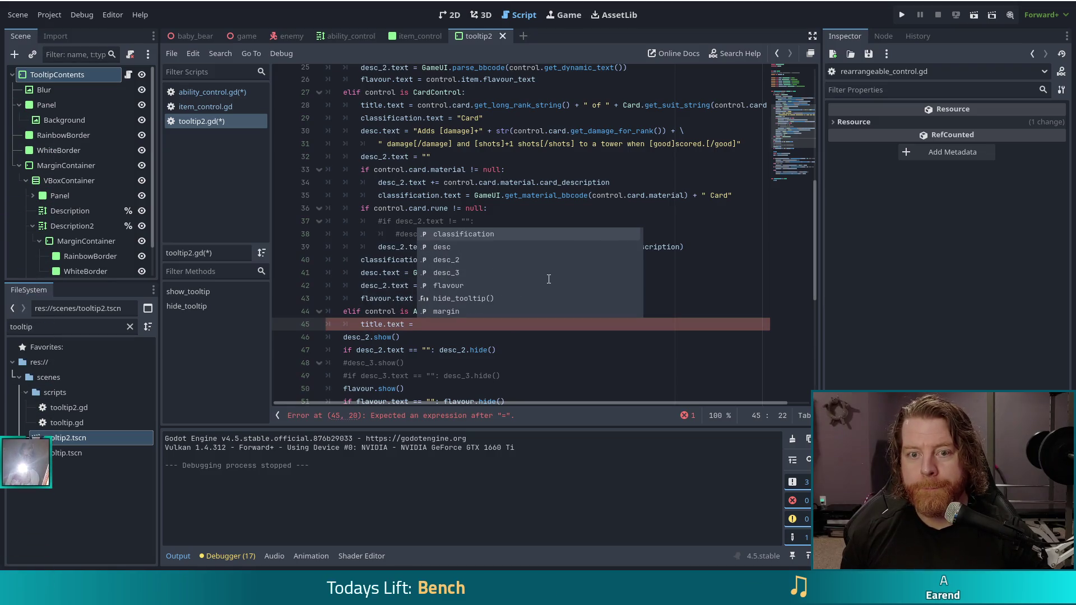
text(control.)
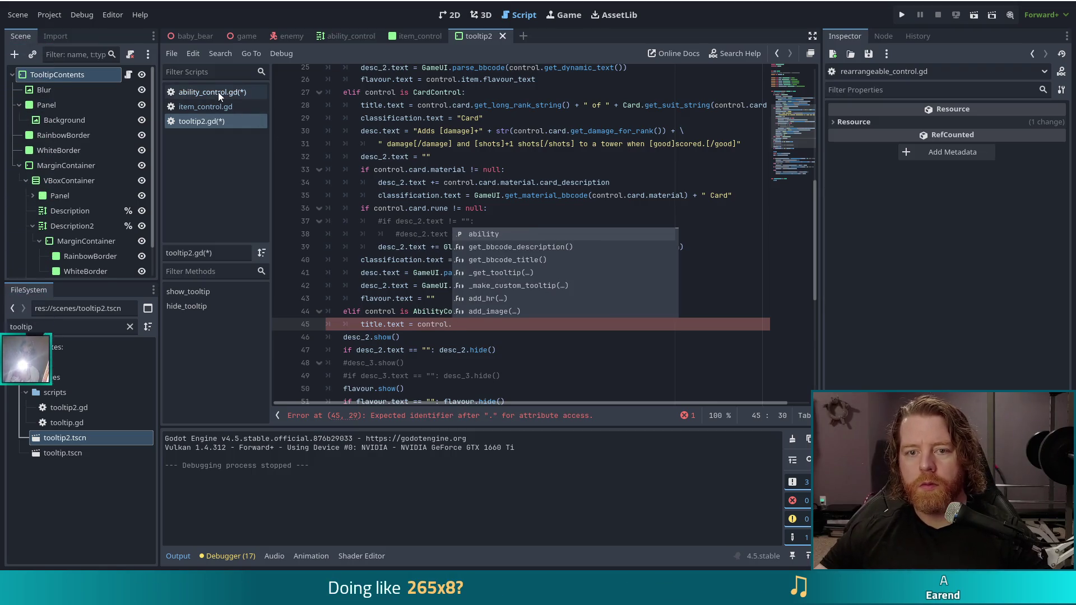
click(52, 77)
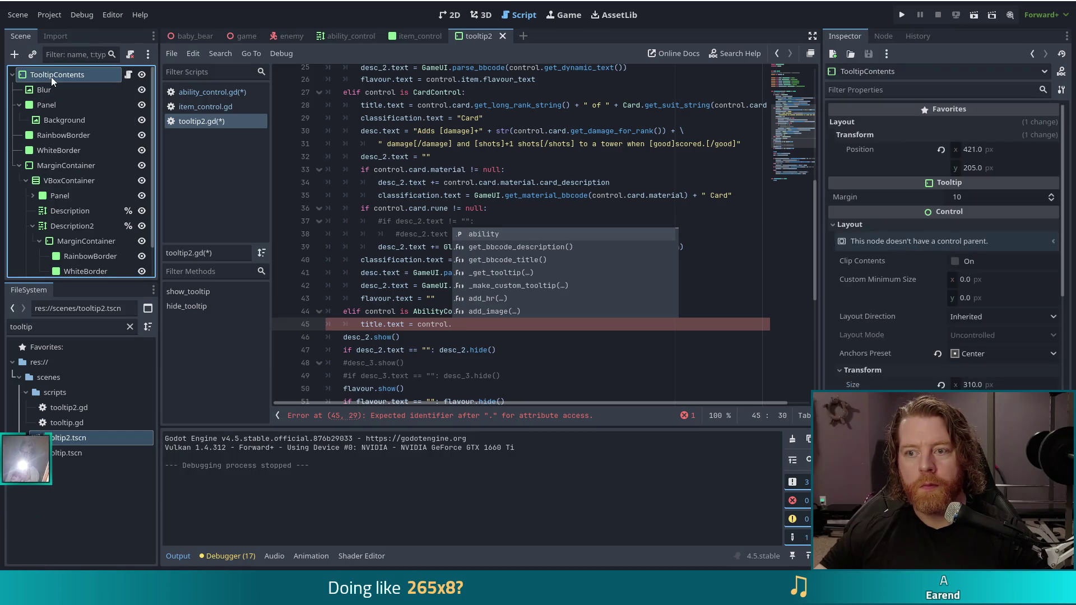
Switch to the ability_control scene and inspect the AbilityControl node's properties
click(338, 35)
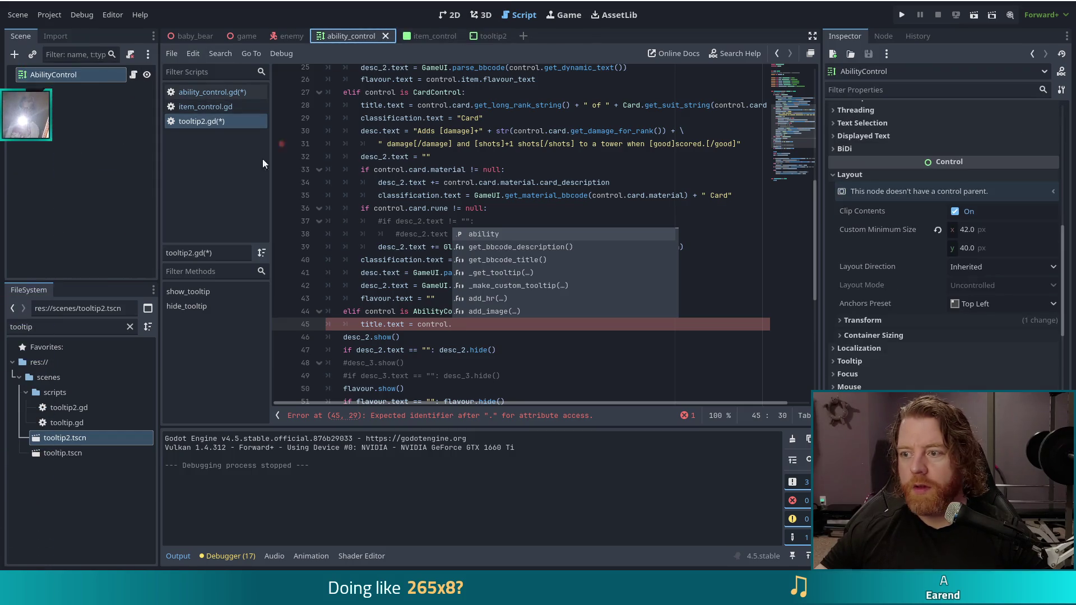
click(68, 73)
scroll(992, 309, up, 3)
scroll(990, 309, up, 5)
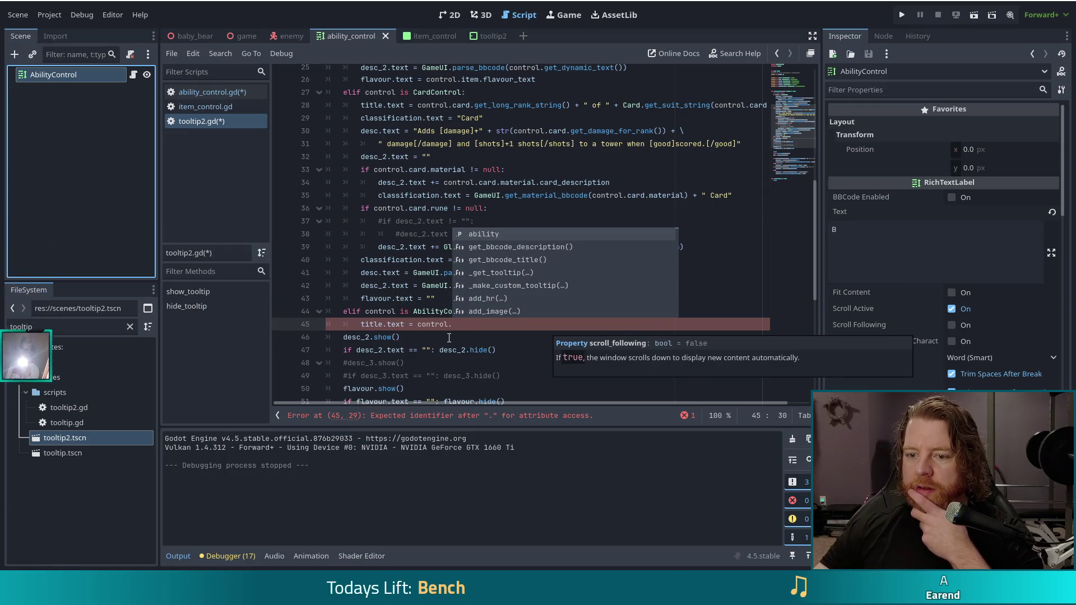
click(468, 324)
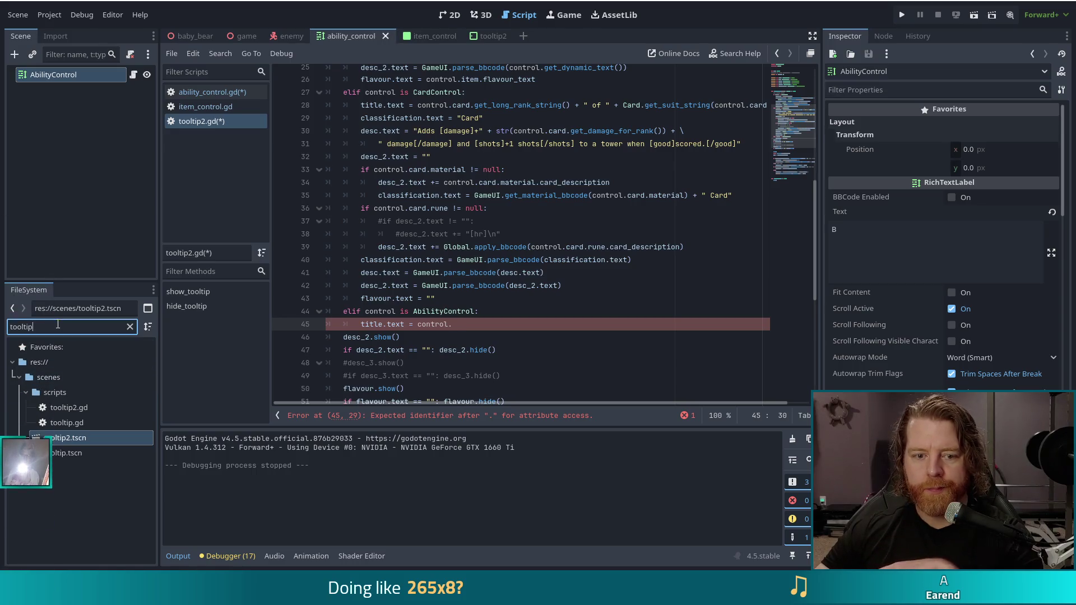
Filter the FileSystem for 'abili', open ability.gd, then return to tooltip2.gd and ability_control.gd
click(34, 326)
text(abili)
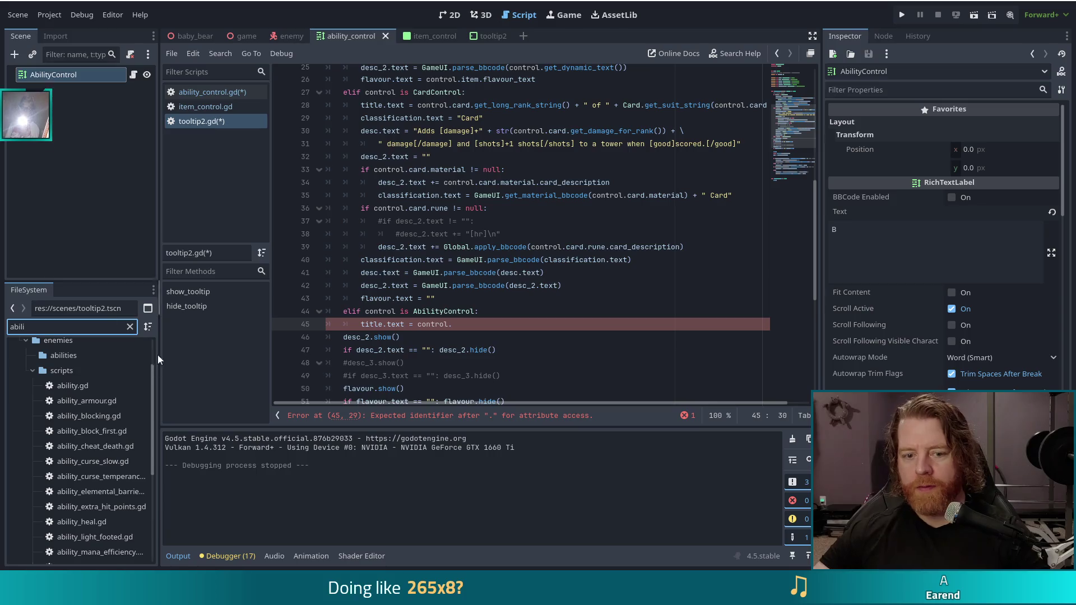
double_click(86, 386)
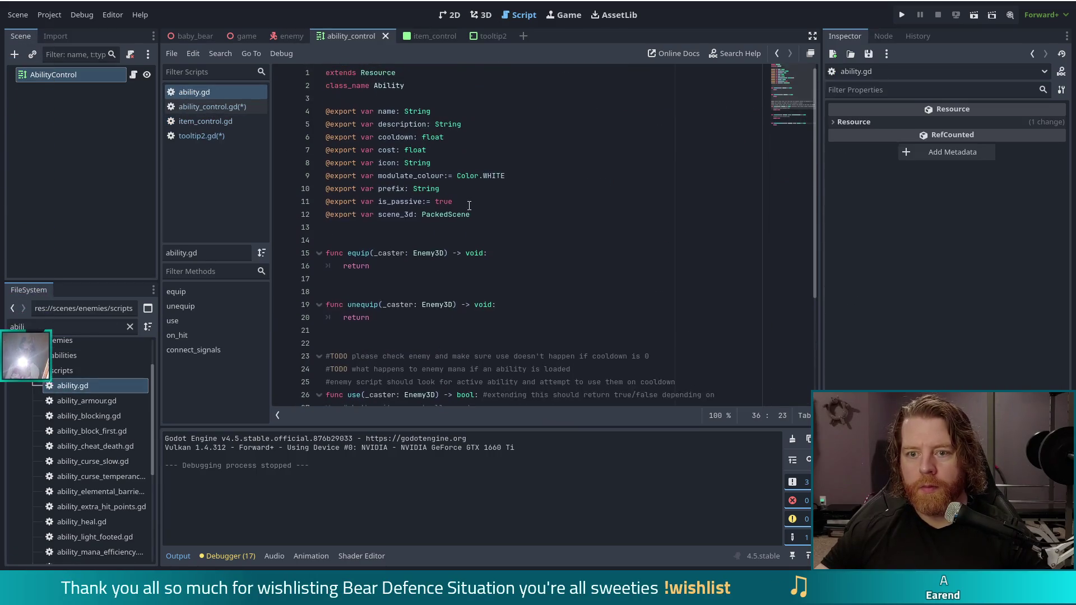
click(216, 105)
click(166, 136)
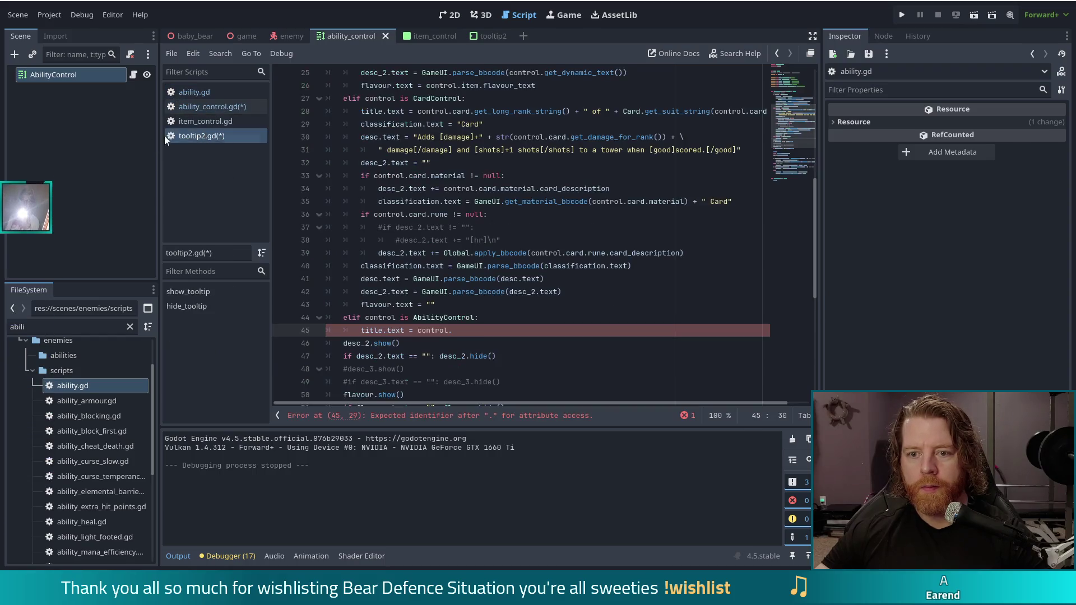
click(201, 106)
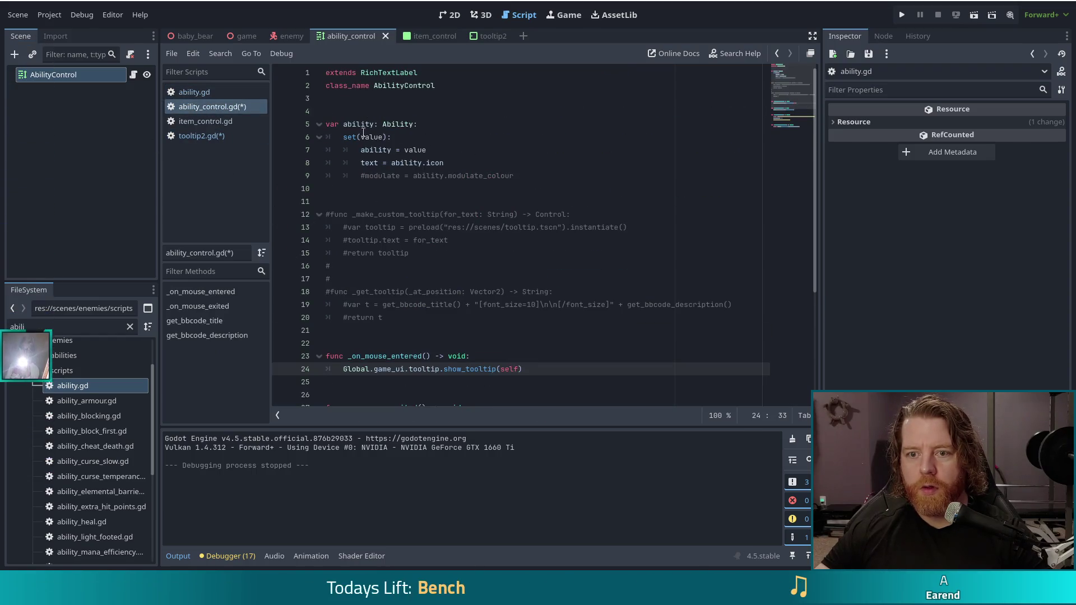
Finish line 45 of tooltip2.gd as title.text = control.ability.name and save
click(200, 136)
text(title.text = control.)
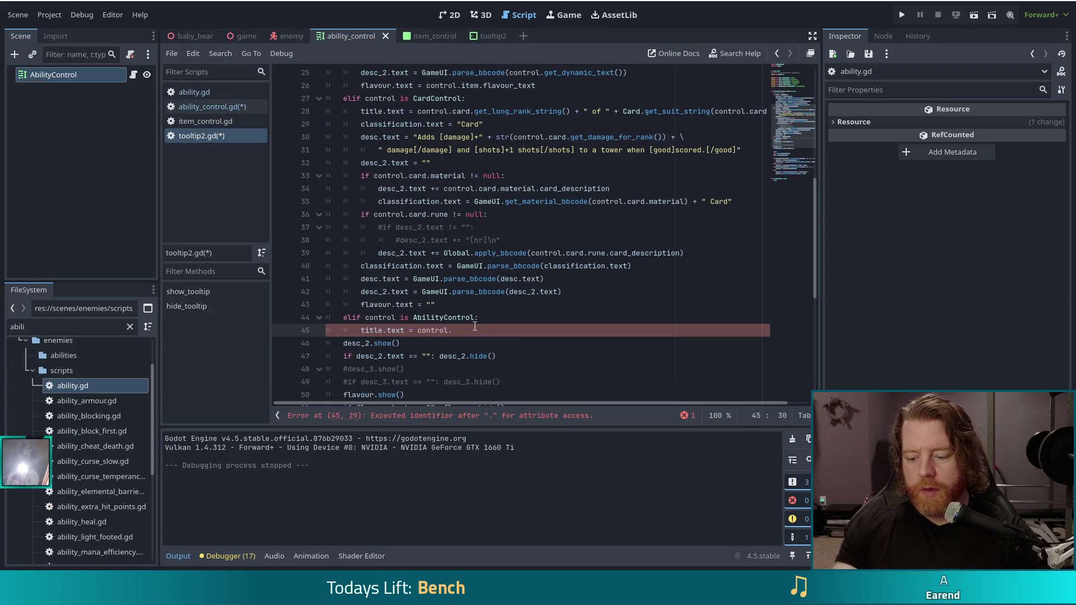
text(ability.)
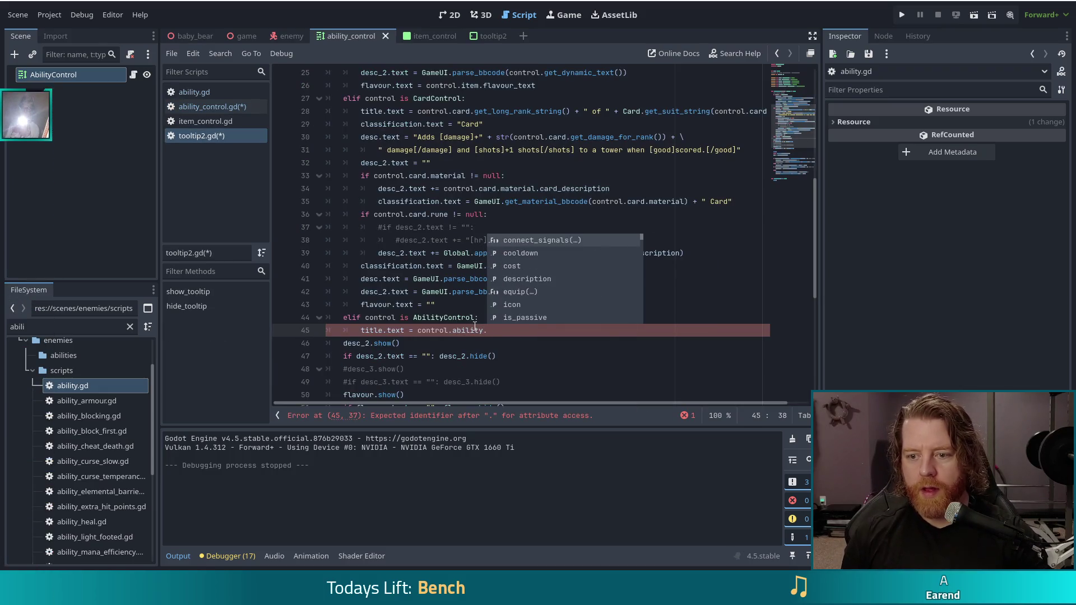
text(name)
key(ctrl+s)
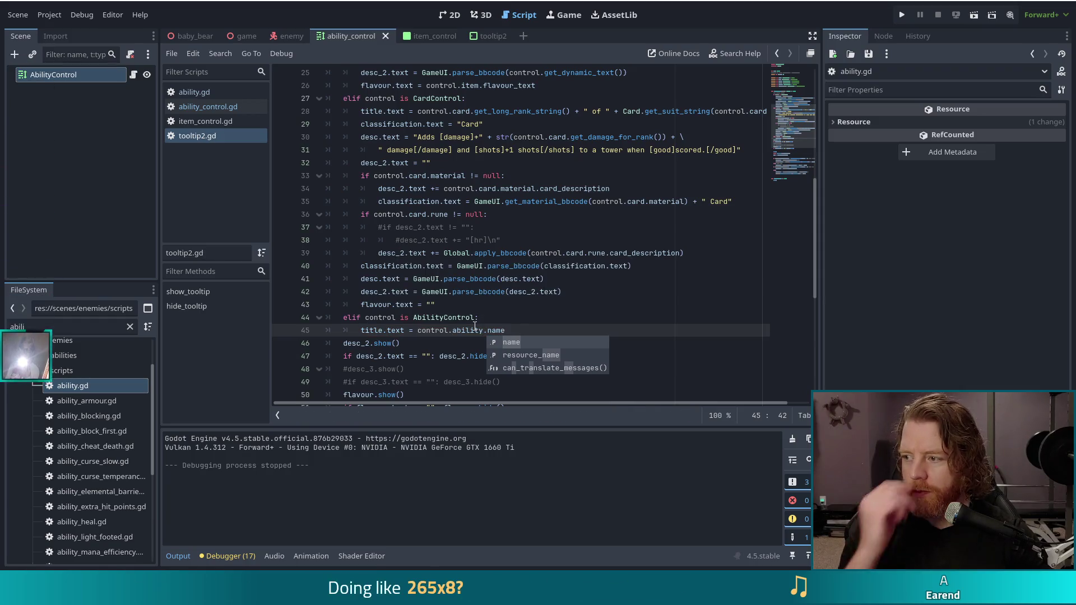
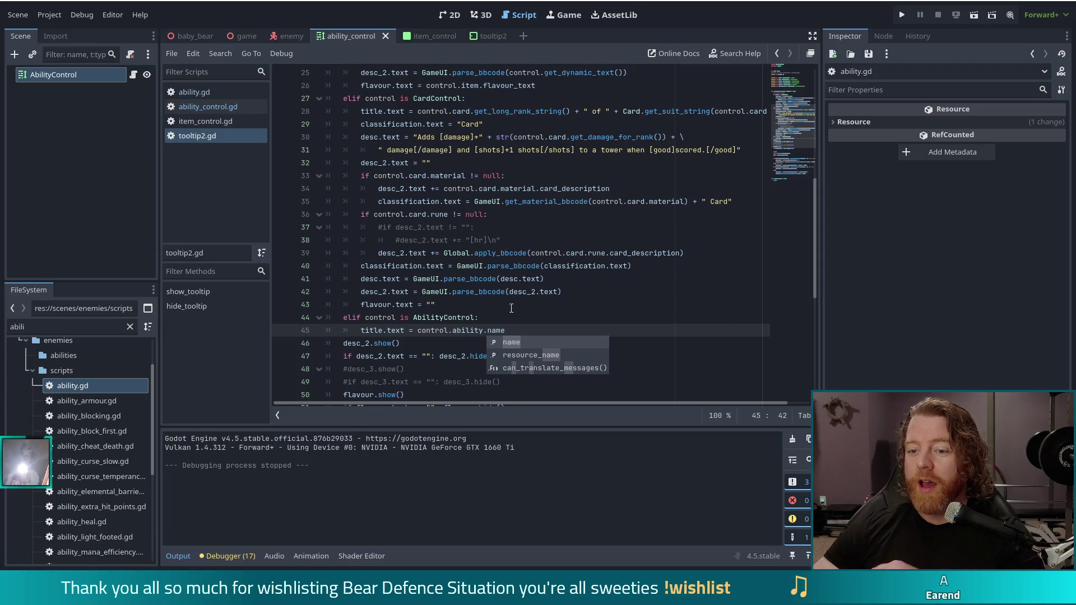
Dismiss the autocomplete after title.text = control.ability.name and run the game project
key(Escape)
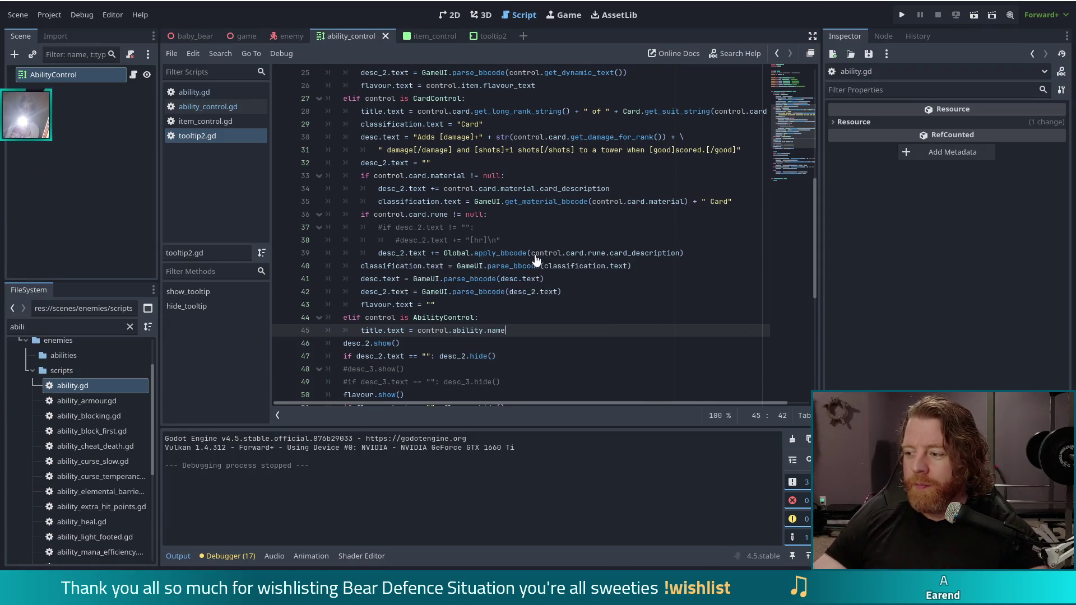
mouse_move(536, 255)
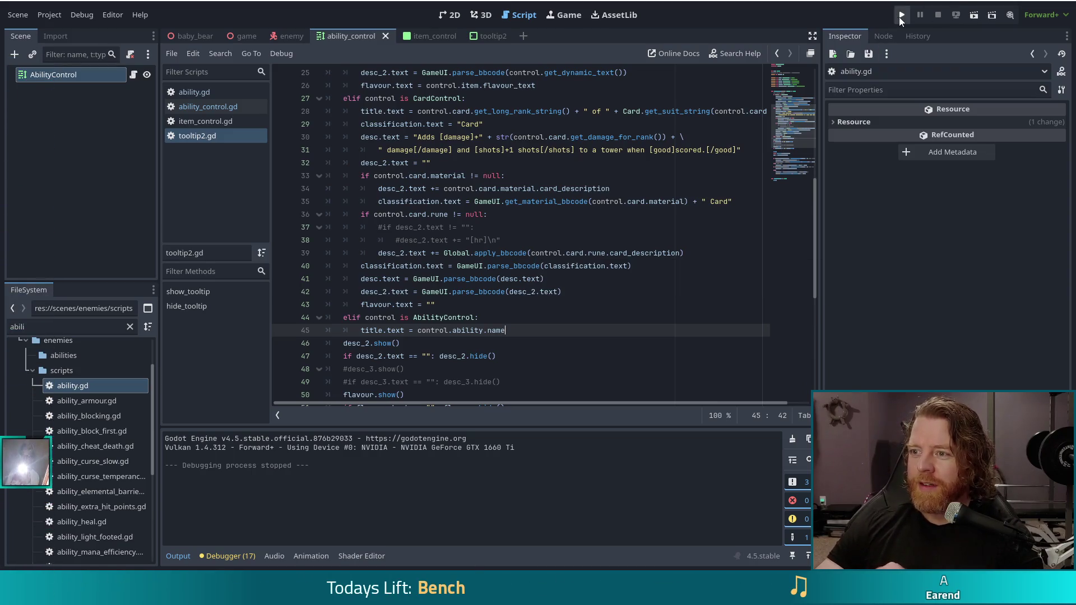
click(901, 16)
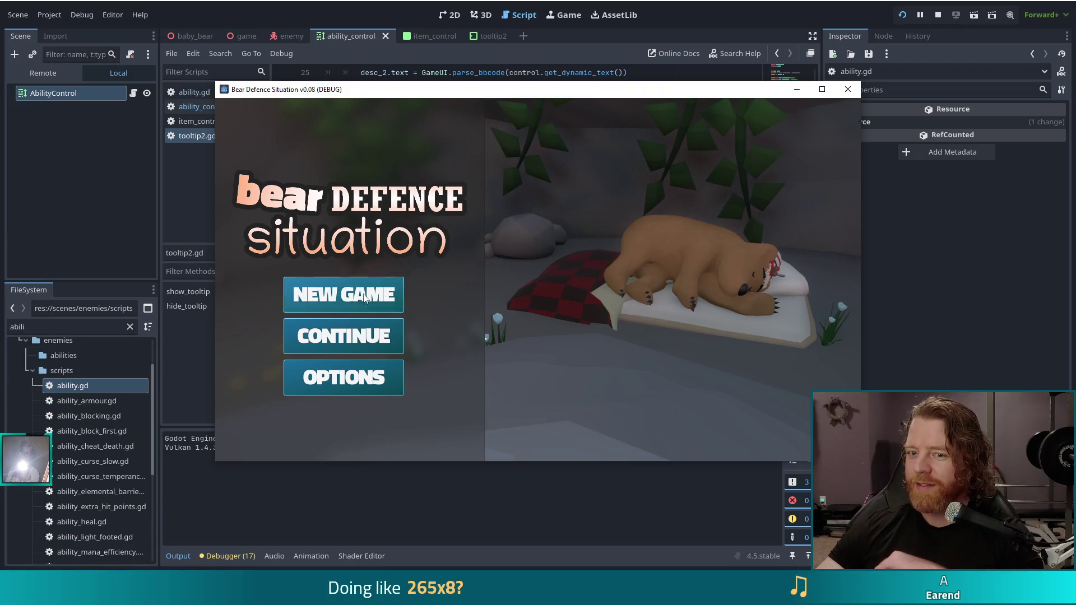
Start a new game, move the game window left, and check the Ice Golem wave info
click(325, 294)
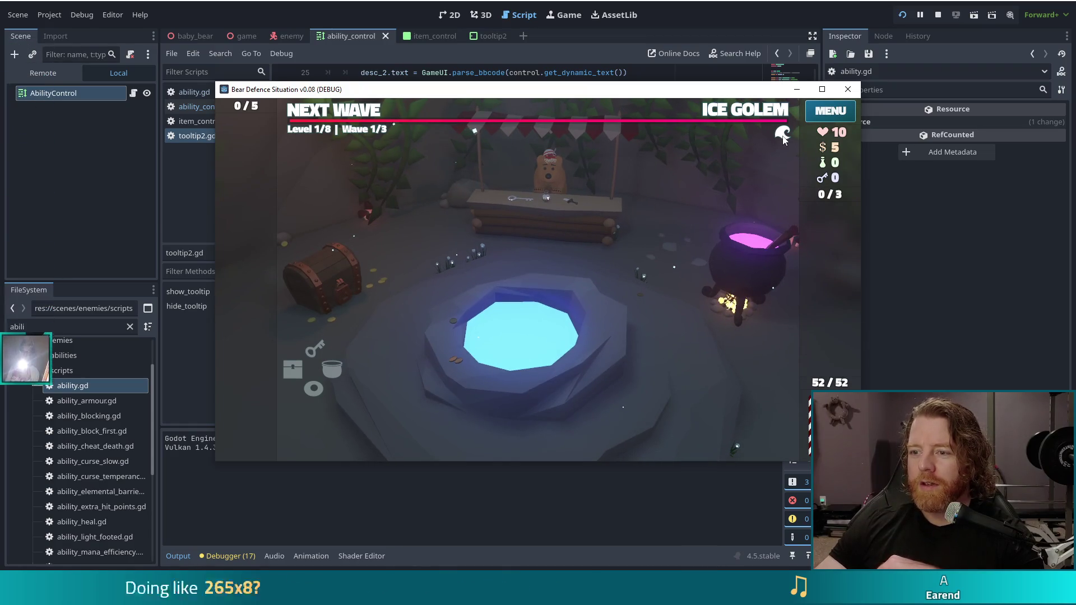
drag(734, 91, 639, 96)
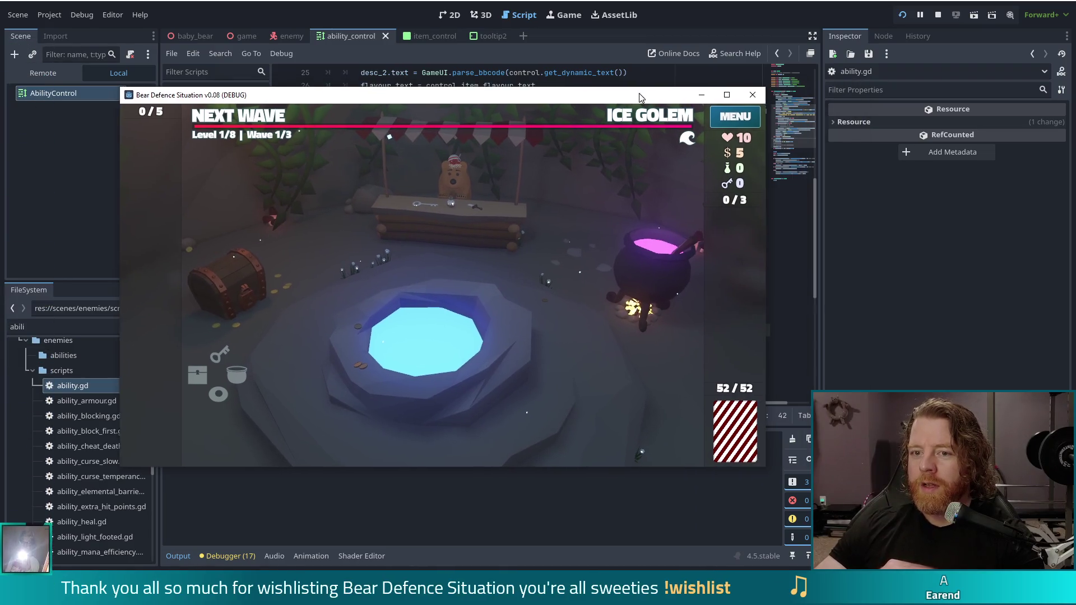
click(685, 134)
click(685, 135)
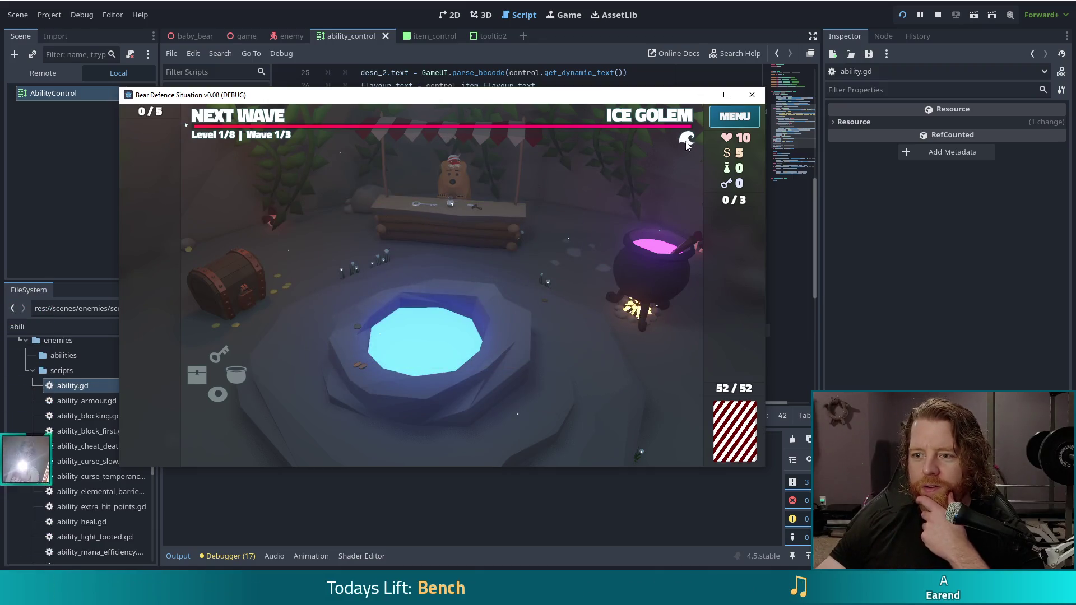
click(684, 25)
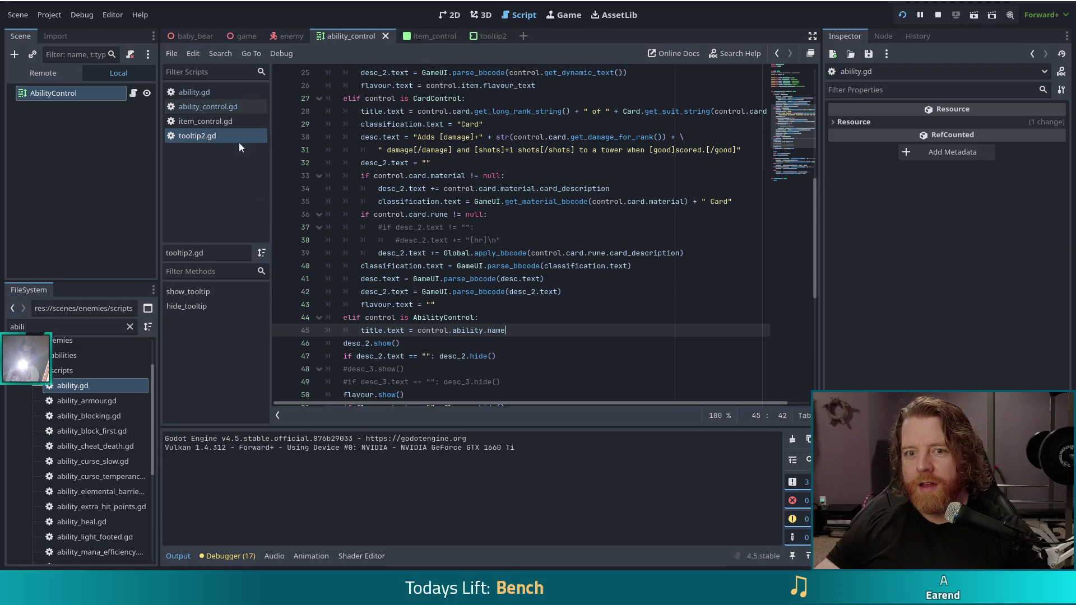
Review the mouse-entered and mouse-exited handler code in ability_control.gd
click(223, 107)
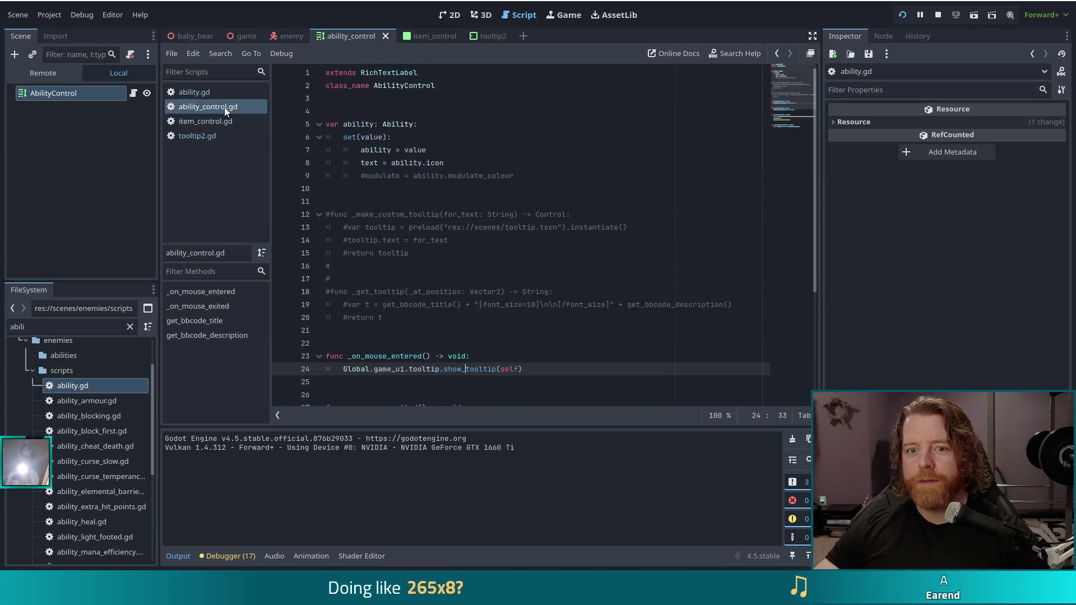
scroll(556, 339, down, 4)
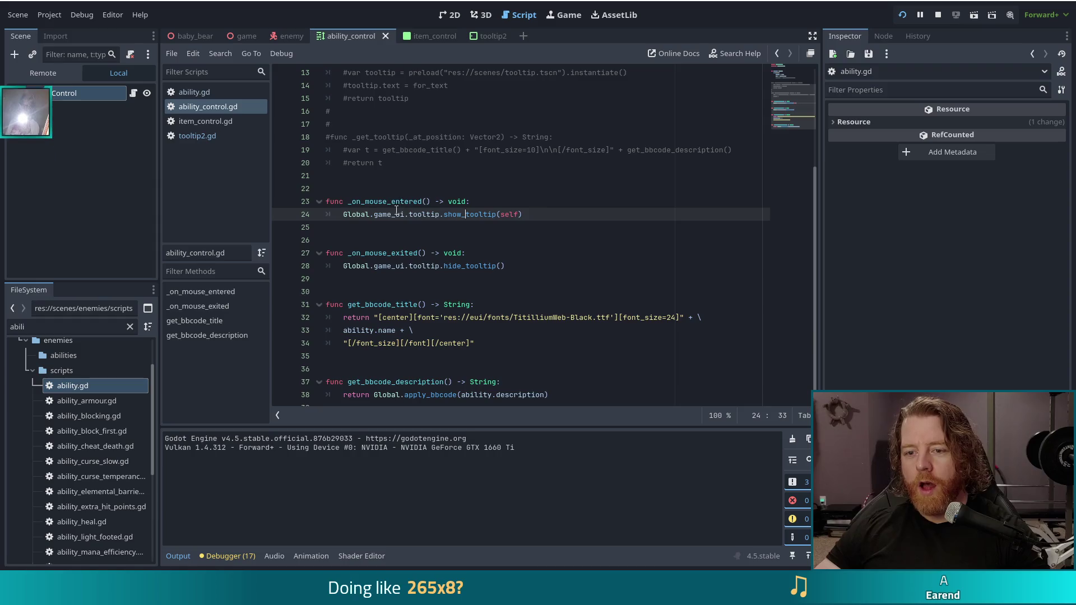
click(383, 201)
click(432, 262)
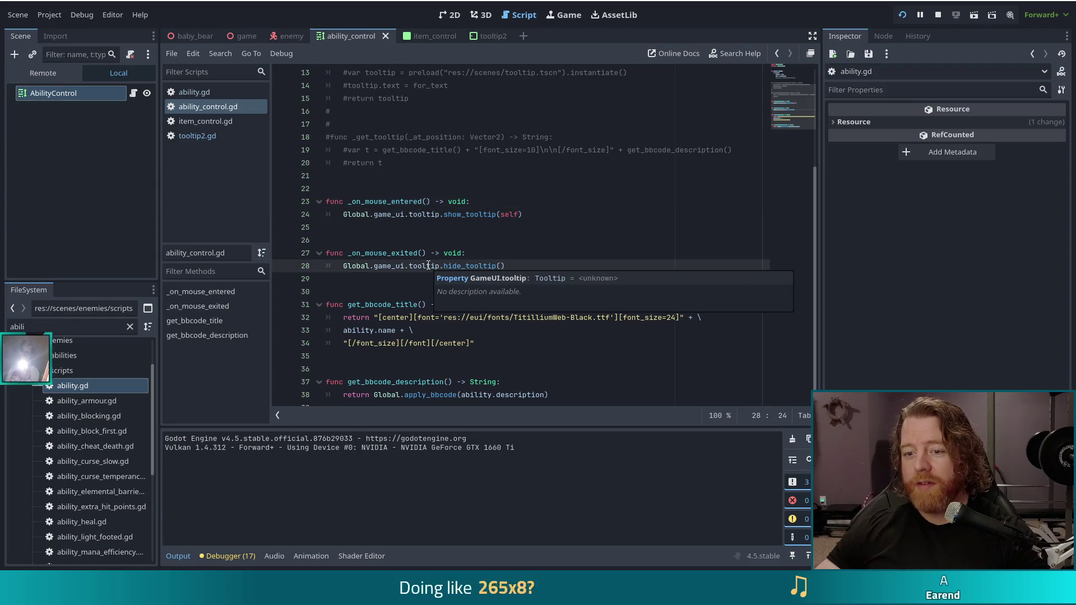
drag(388, 201, 429, 263)
click(429, 263)
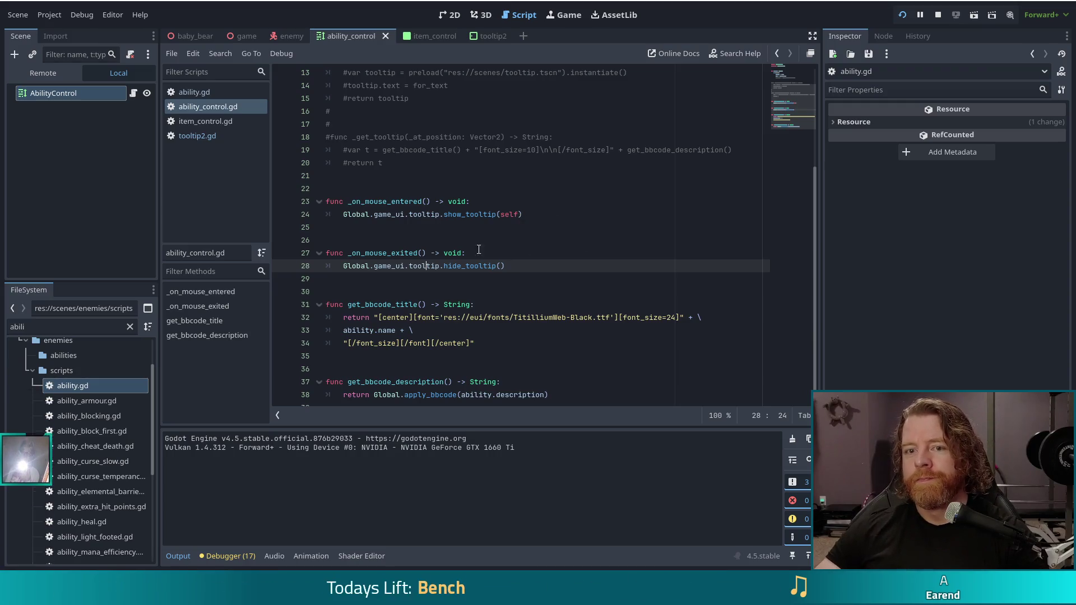
Switch to item_control.gd in the Scripts list
scroll(520, 218, up, 2)
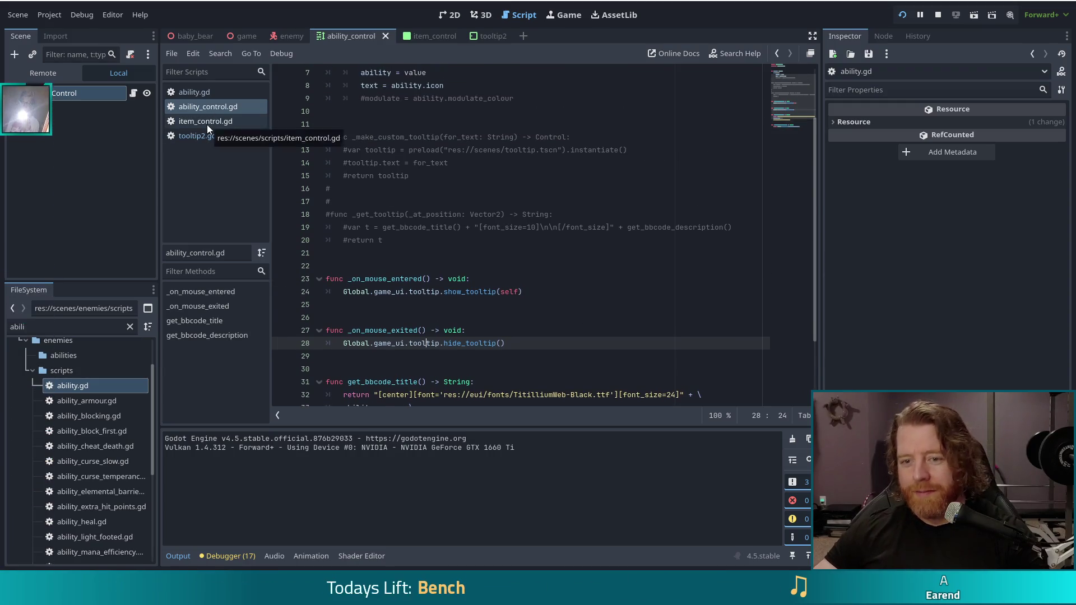
click(206, 123)
scroll(487, 238, up, 4)
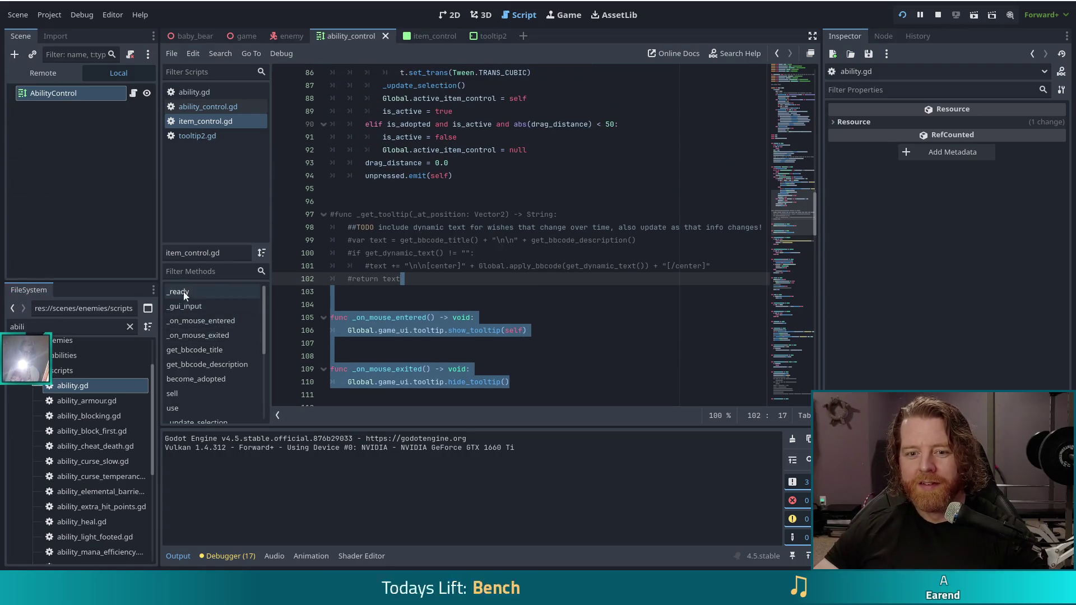
Inspect item_control.gd's _ready signal connections, then return to ability_control.gd
click(178, 291)
scroll(469, 266, down, 2)
mouse_move(518, 304)
mouse_down()
mouse_move(527, 291)
mouse_move(598, 273)
mouse_up()
key(ctrl+c)
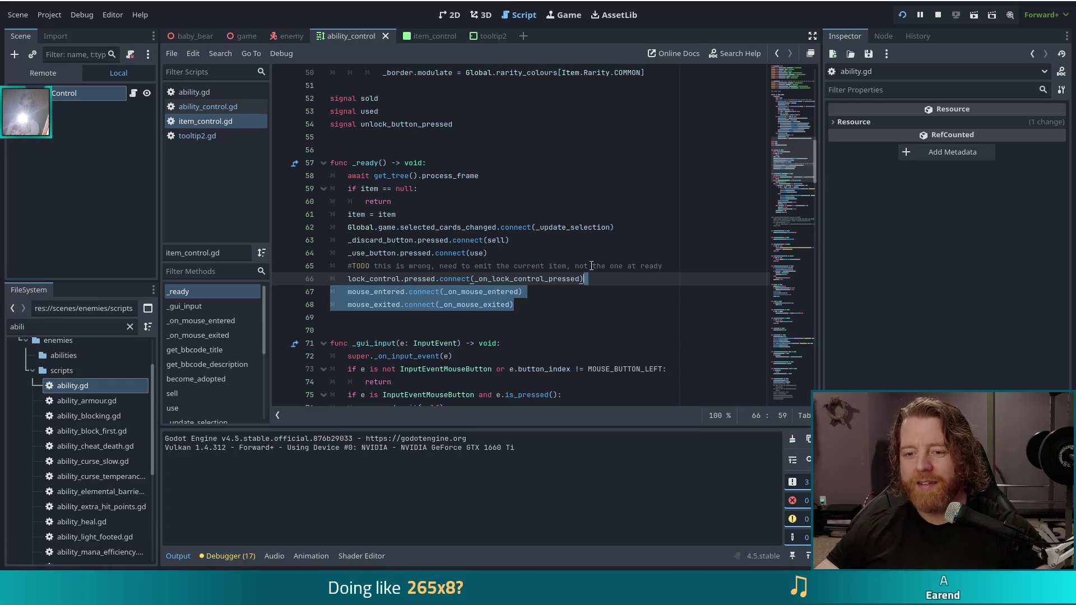
mouse_move(466, 236)
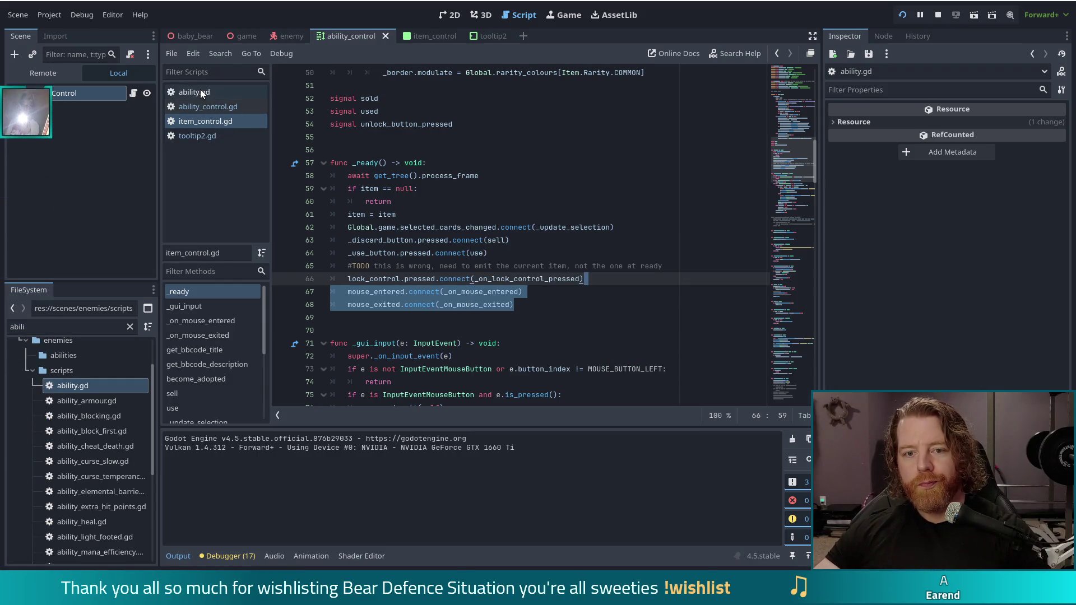
click(198, 108)
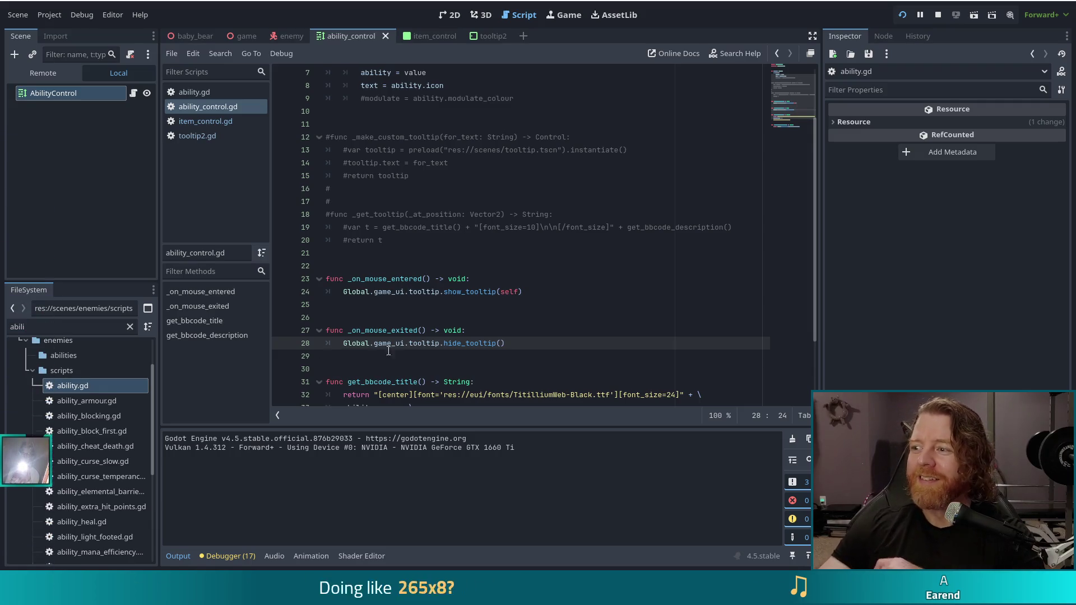
Add three blank lines after the ability setter on line 9 in ability_control.gd
click(517, 343)
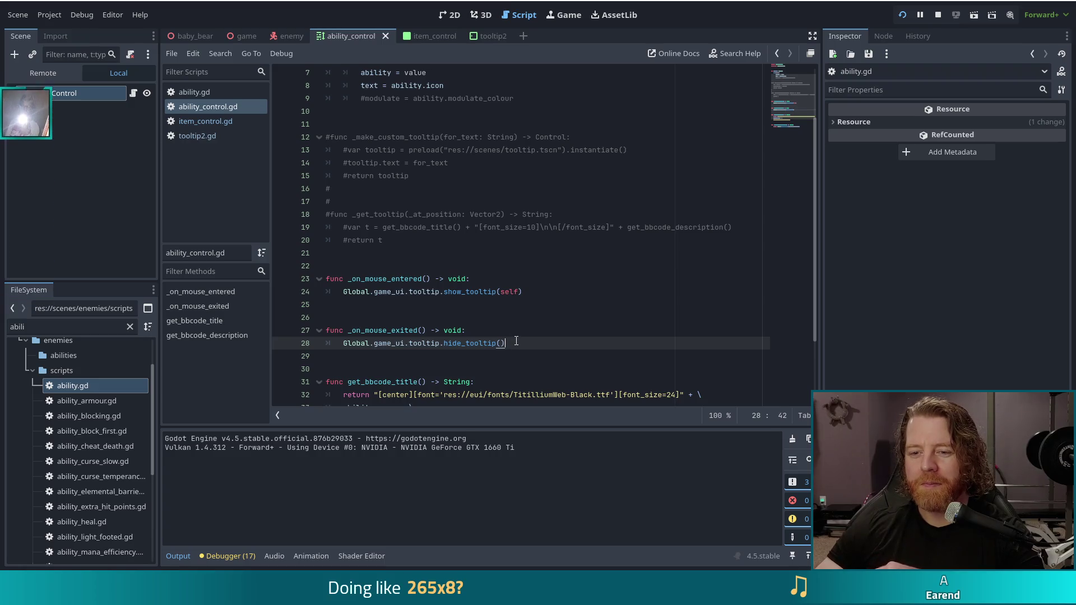
scroll(516, 331, up, 2)
scroll(513, 314, down, 2)
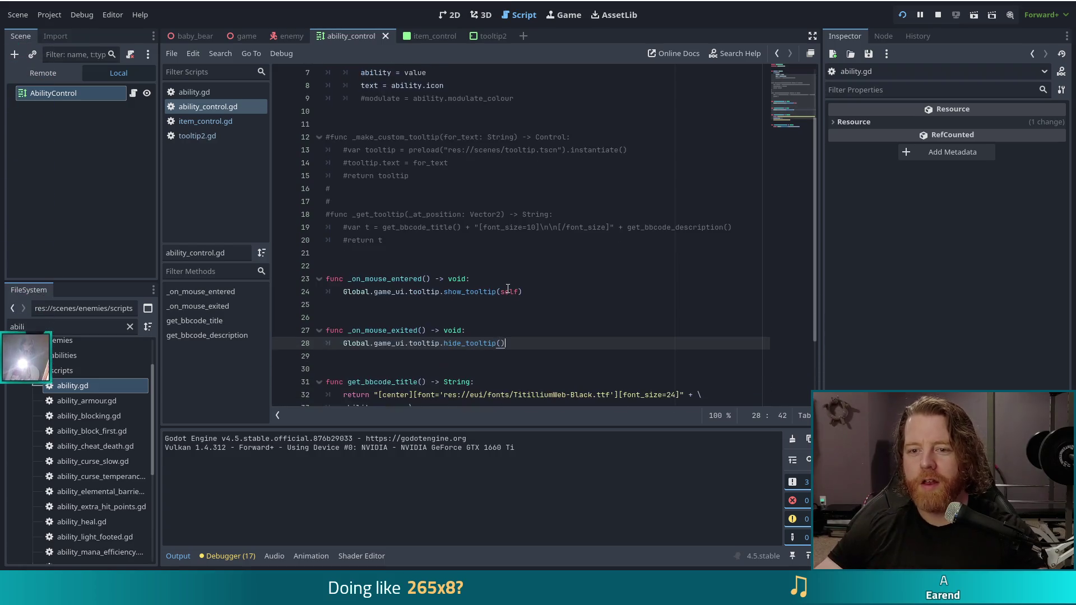
scroll(421, 180, up, 2)
click(542, 177)
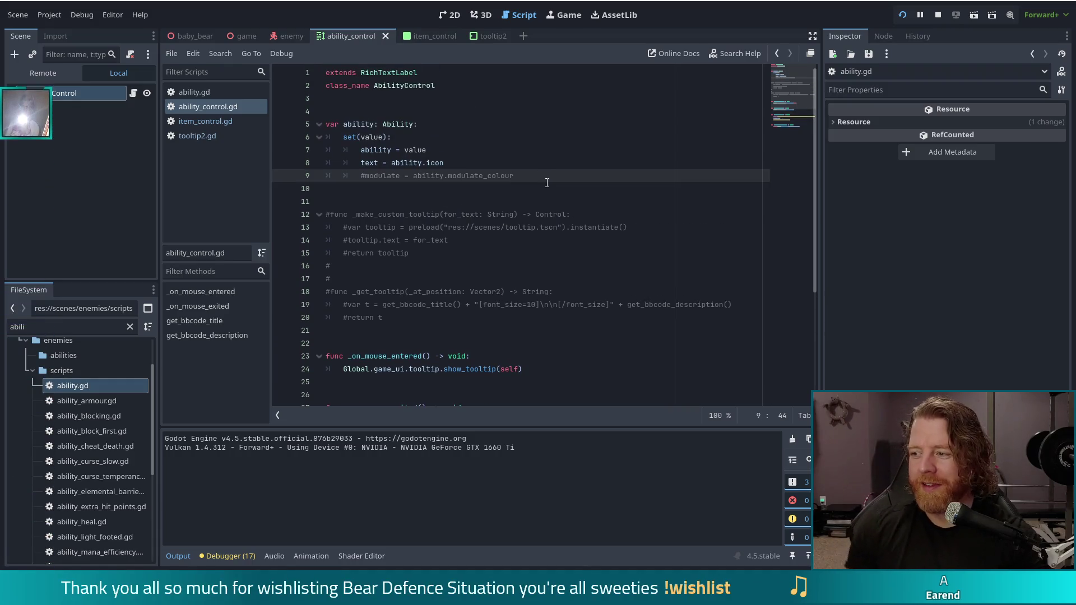
key(Return)
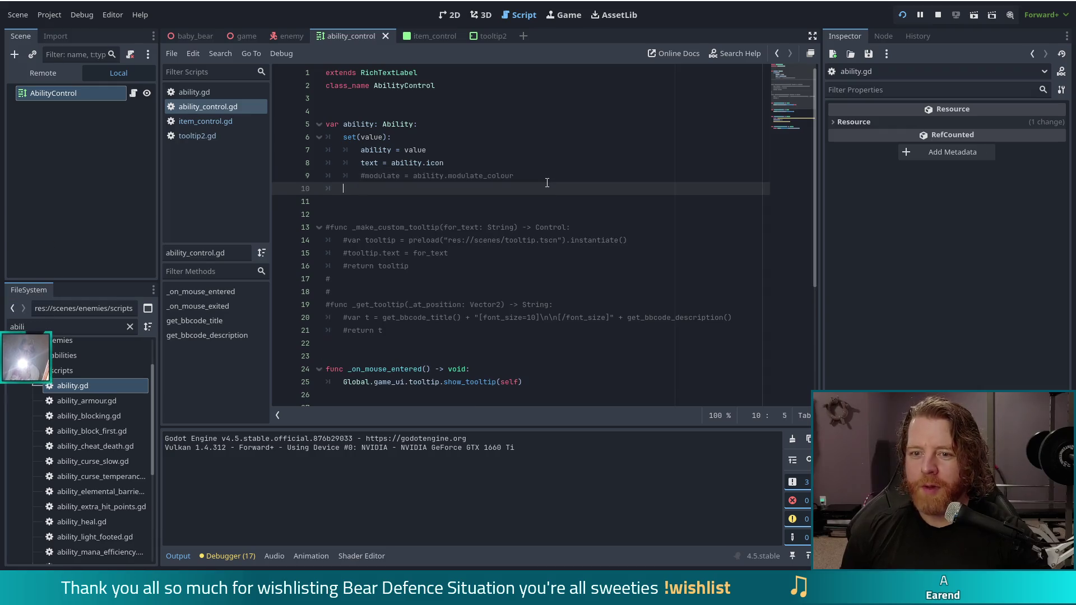
key(Return)
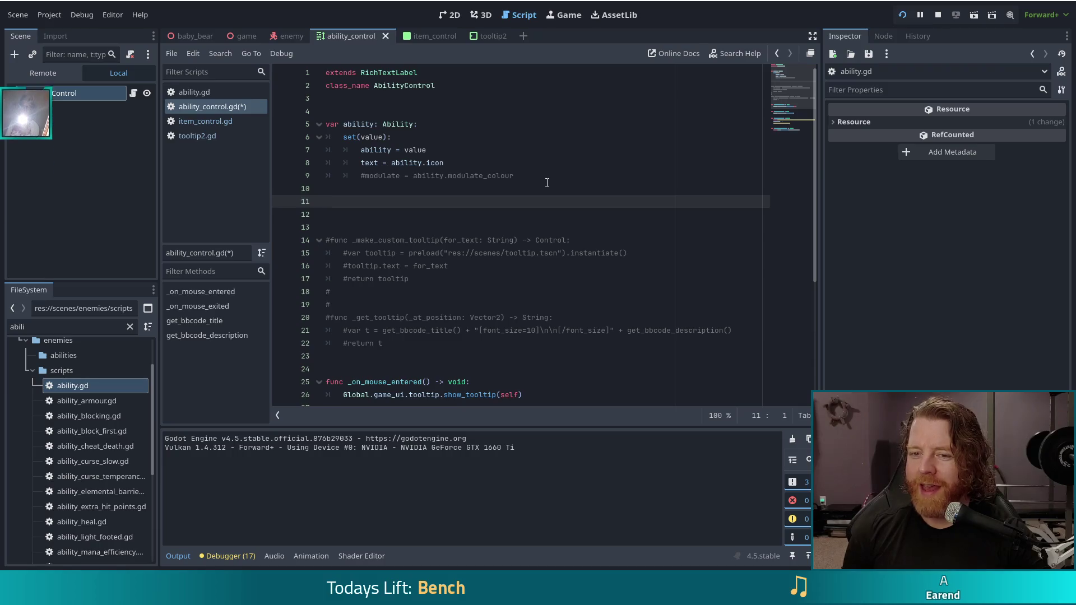
key(Return)
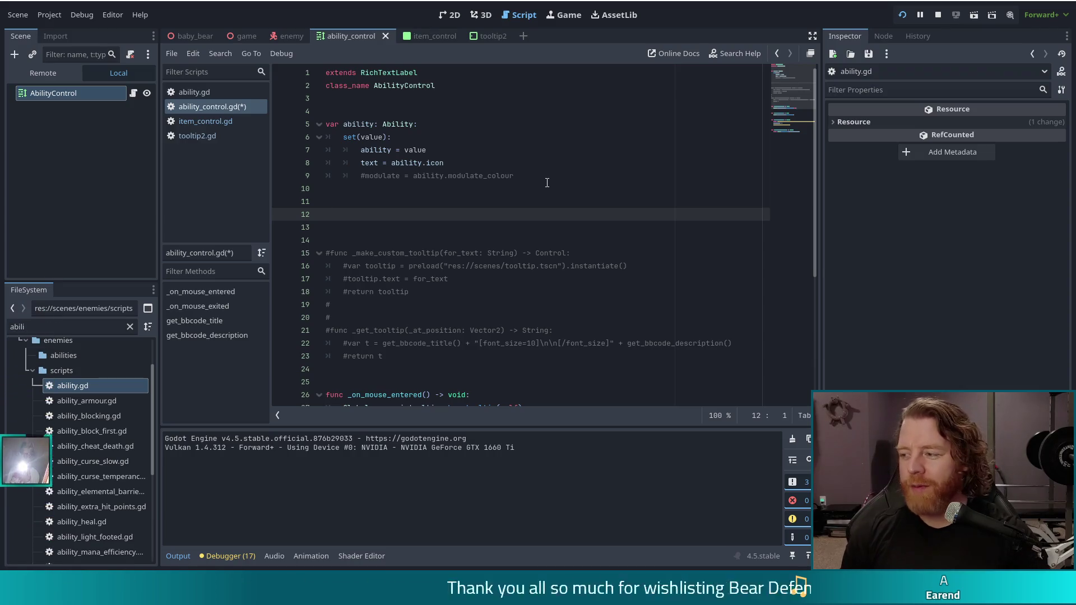
Declare func _ready() -> void: via autocomplete, with a stray sentence accidentally typed in its body
text(func)
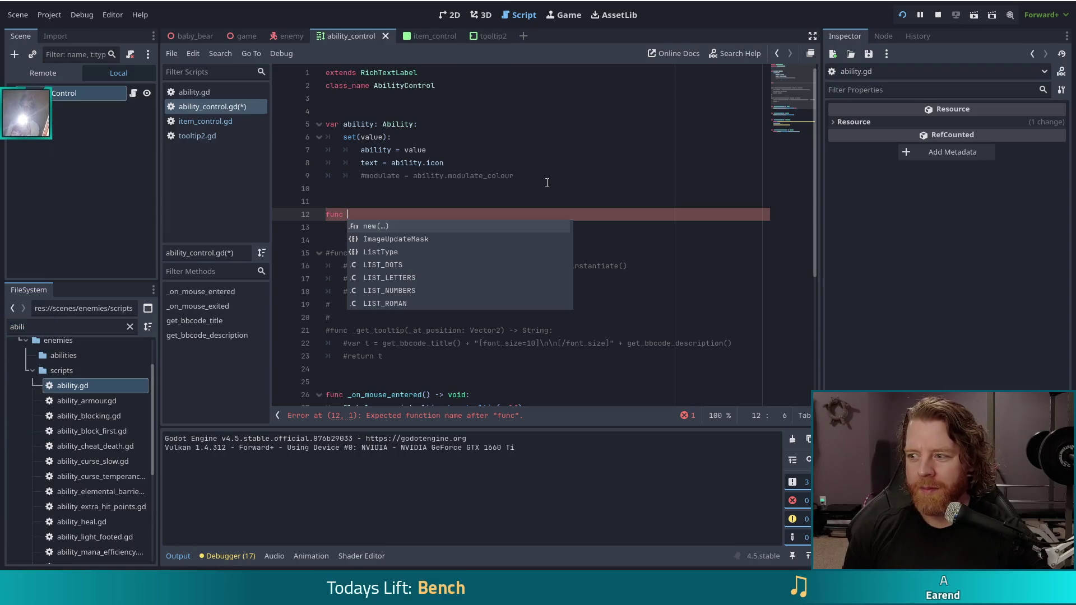
text(rea)
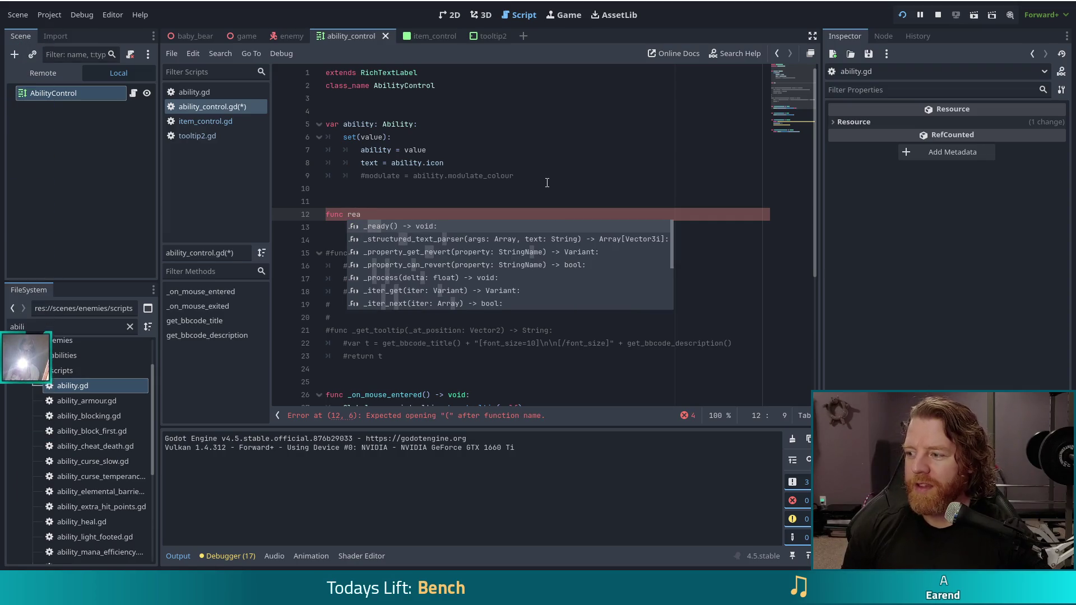
key(Return)
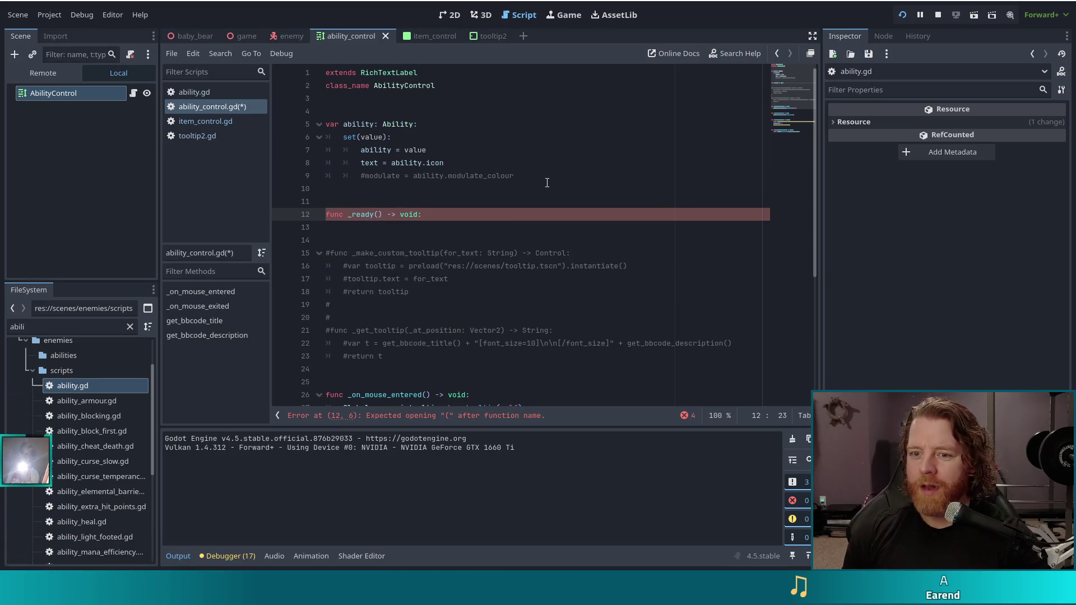
key(Return)
text(You need one of those panel numbers that flips from 1 - 0 as an emote.)
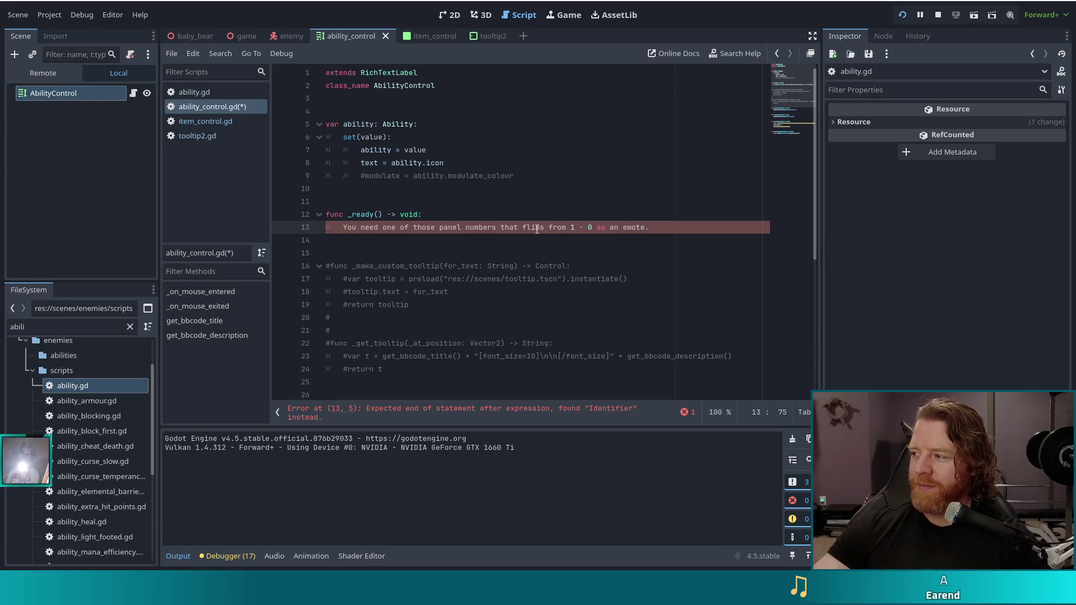
Erase the stray sentence on line 13, leaving _ready with an empty indented line
key(shift+Home)
key(BackSpace)
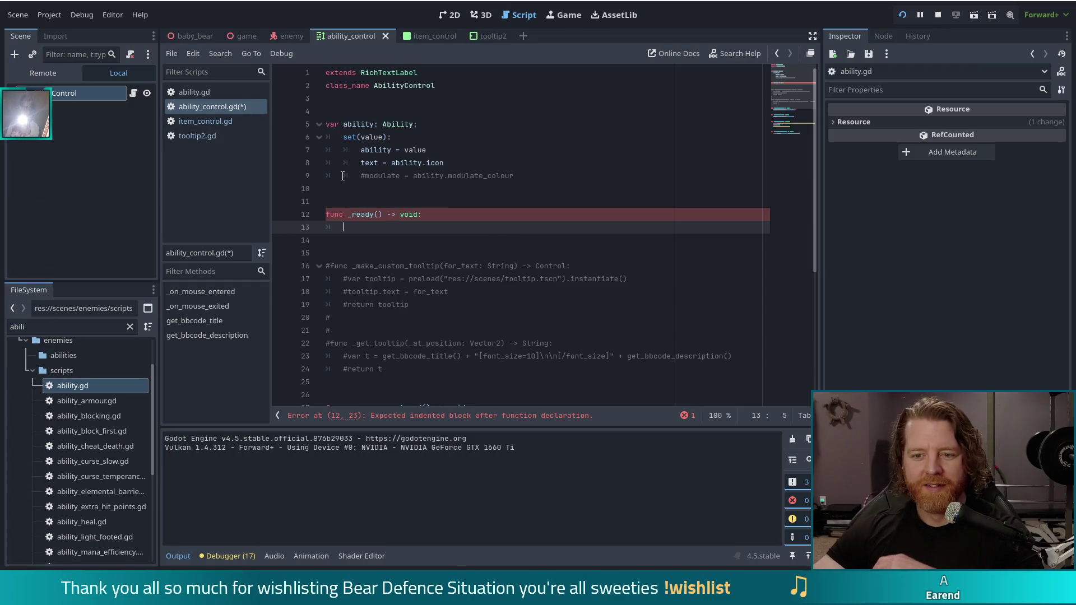
Paste item_control.gd's mouse_entered/mouse_exited connect lines into _ready, remove the blank line, and save
click(235, 121)
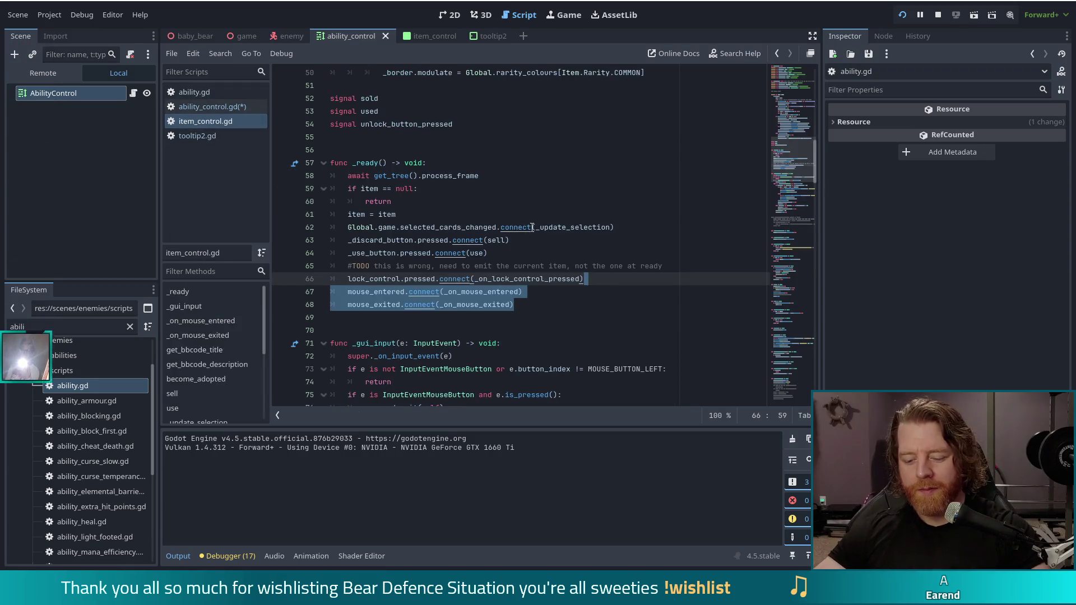
click(214, 106)
key(ctrl+v)
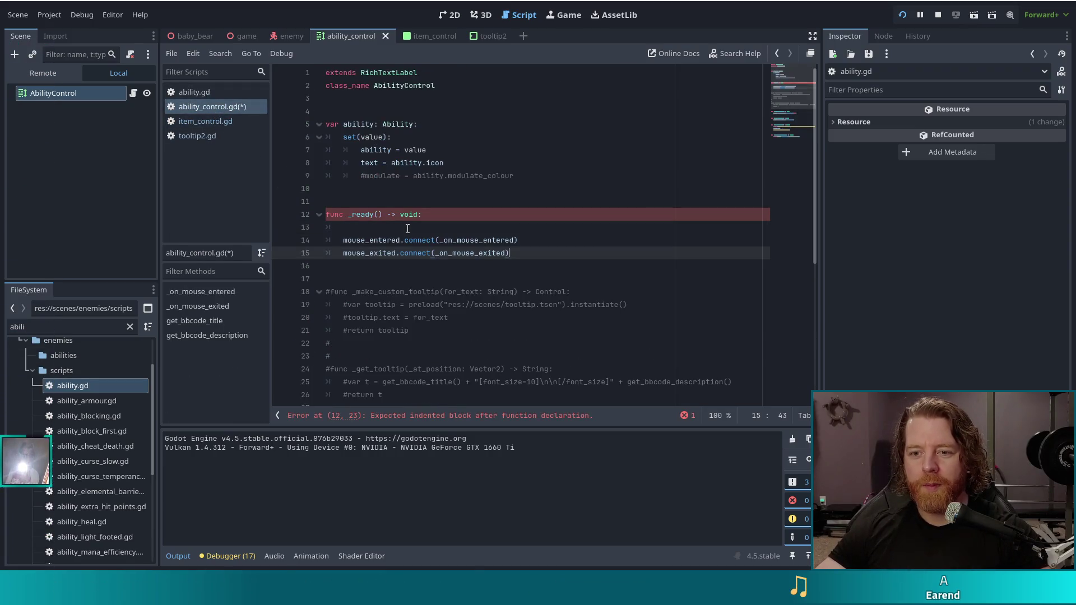
click(402, 230)
key(BackSpace)
key(BackSpace)
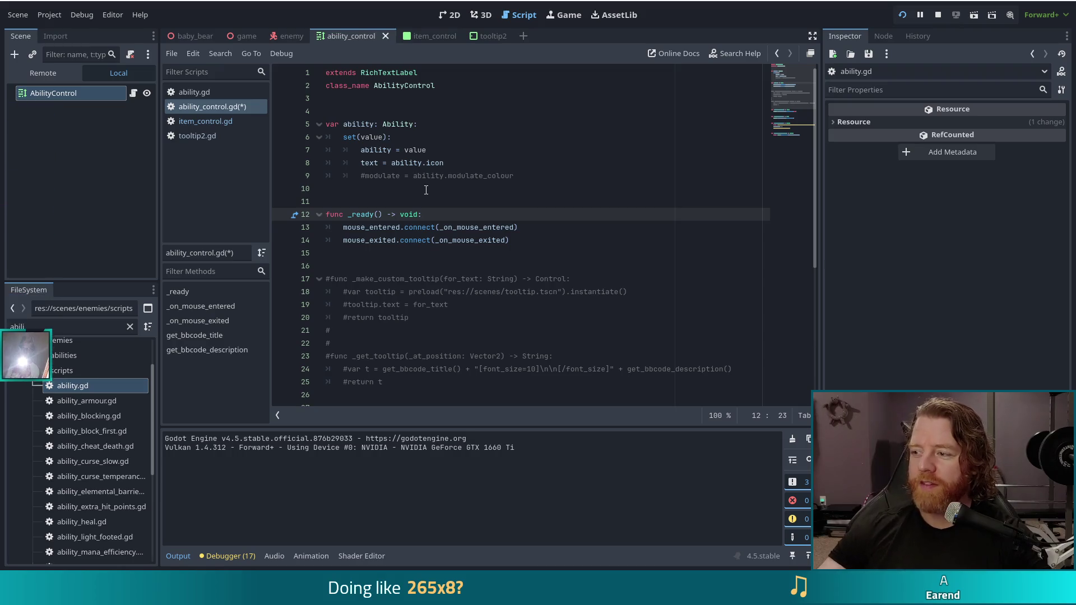
key(ctrl+s)
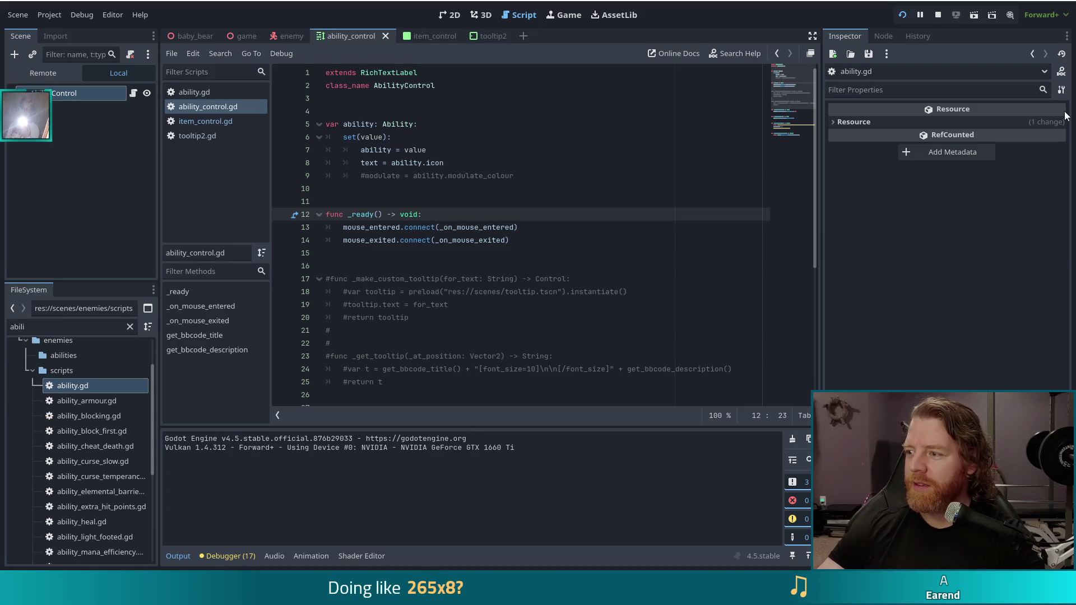
mouse_move(1066, 116)
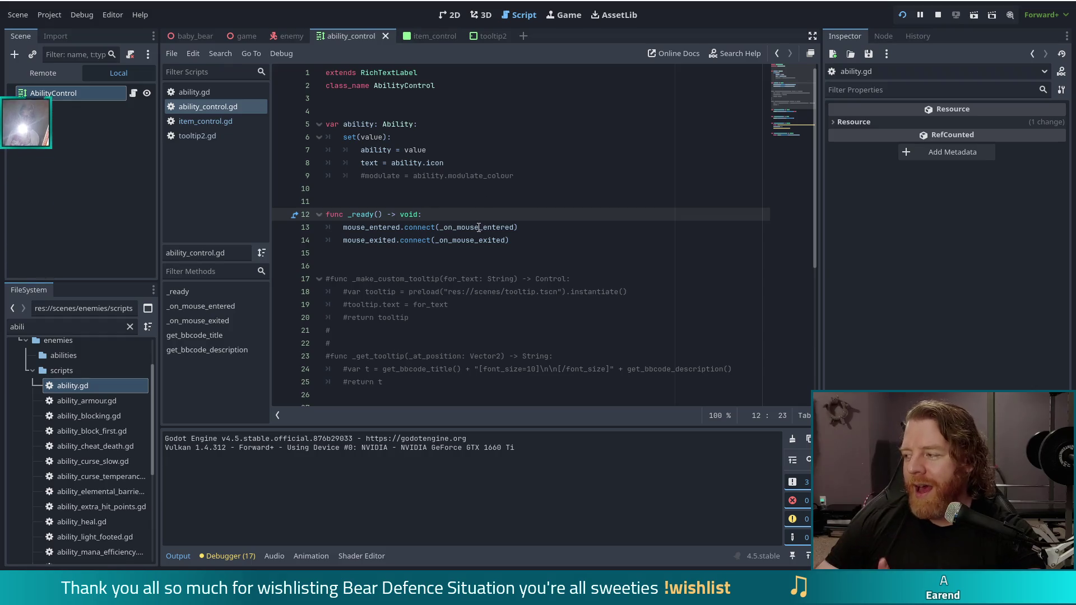
Switch from Godot to the Chrome window showing the Field of Heroes Steam page
mouse_move(479, 227)
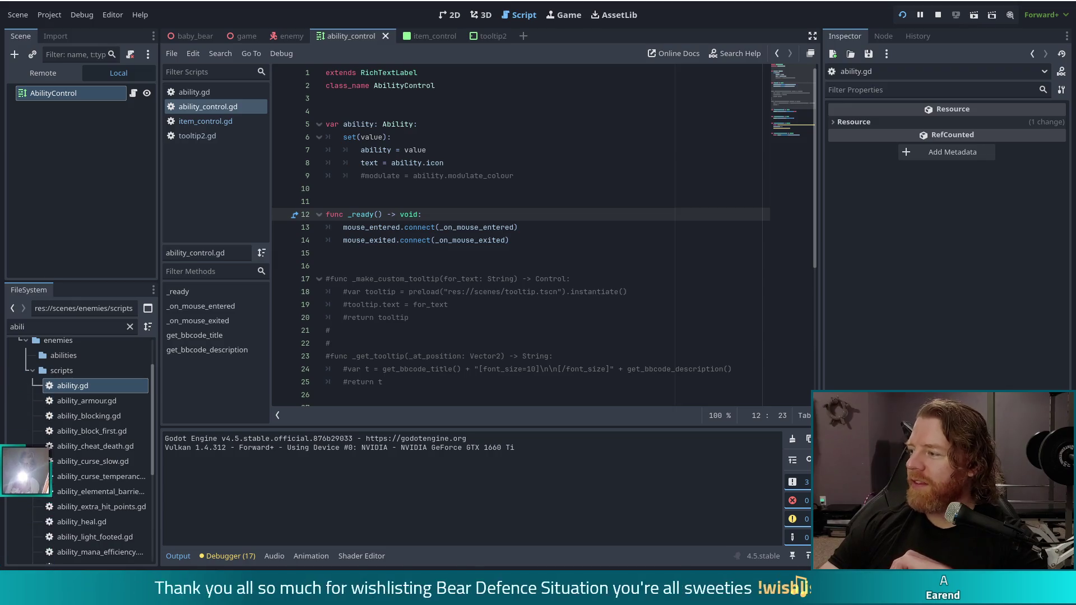
key(alt+Tab)
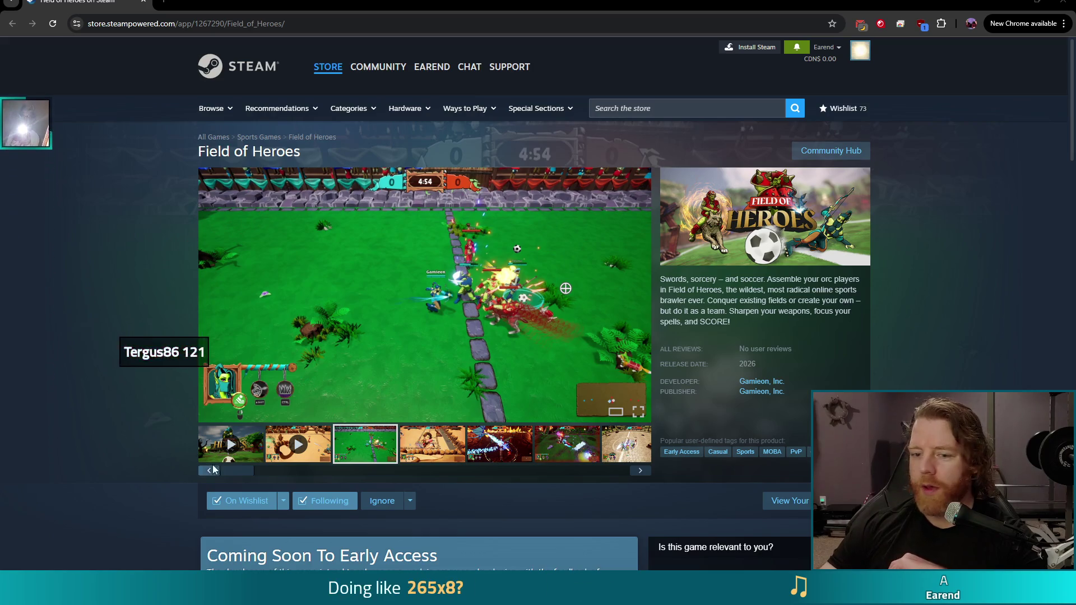
Play the Field of Heroes announce trailer full screen, exit, then view the gameplay media full screen
click(228, 446)
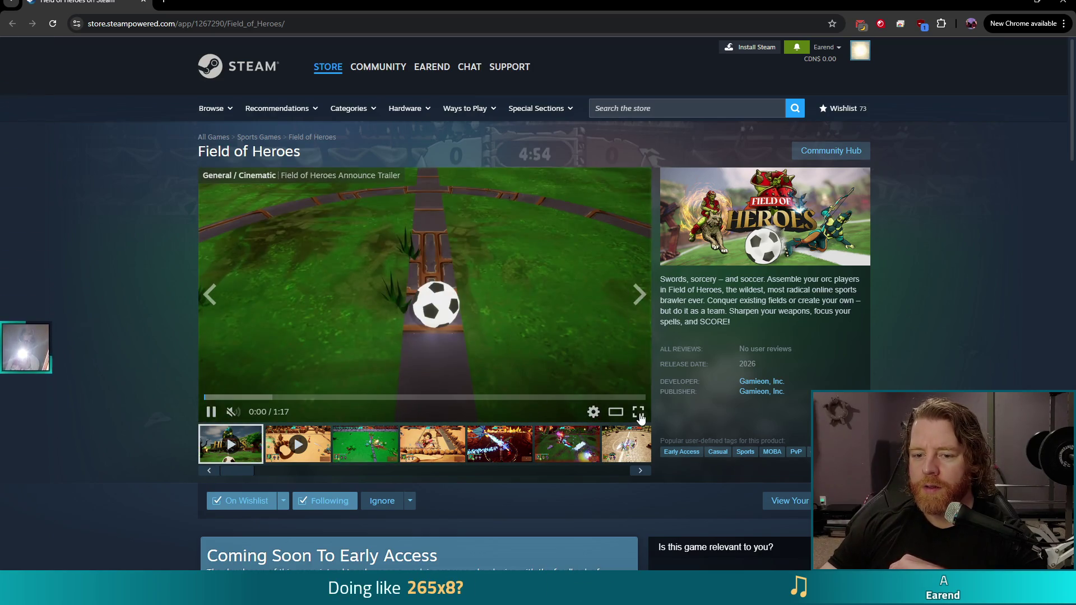
click(638, 413)
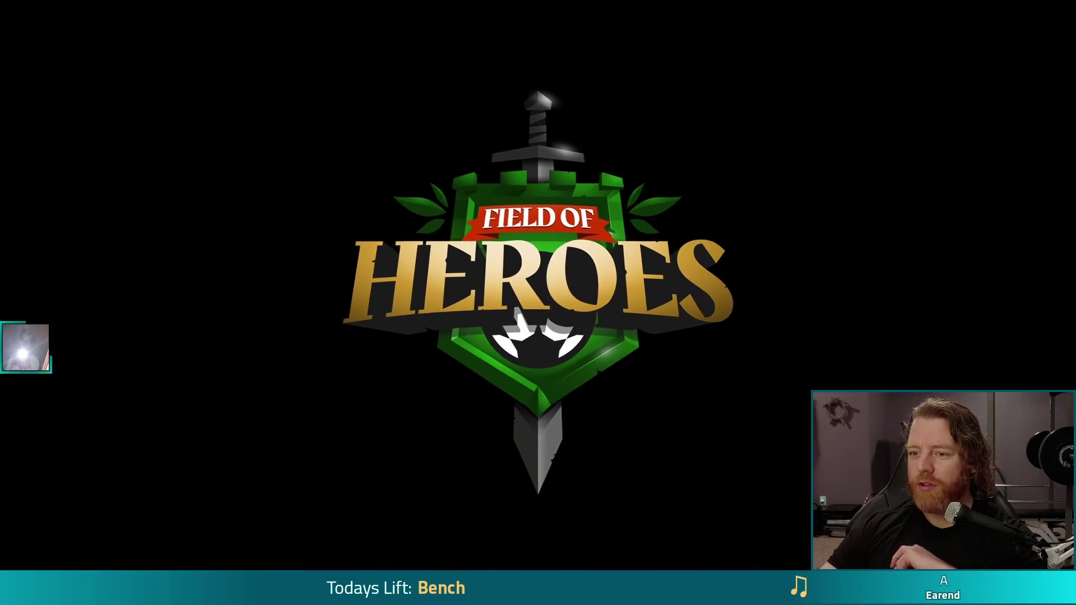
key(Escape)
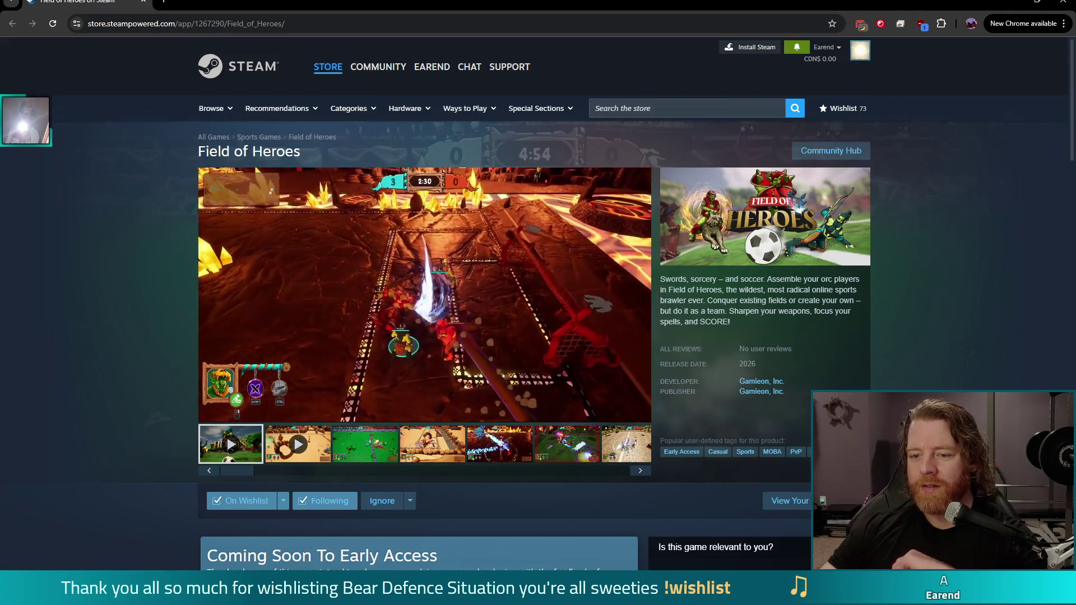
click(638, 414)
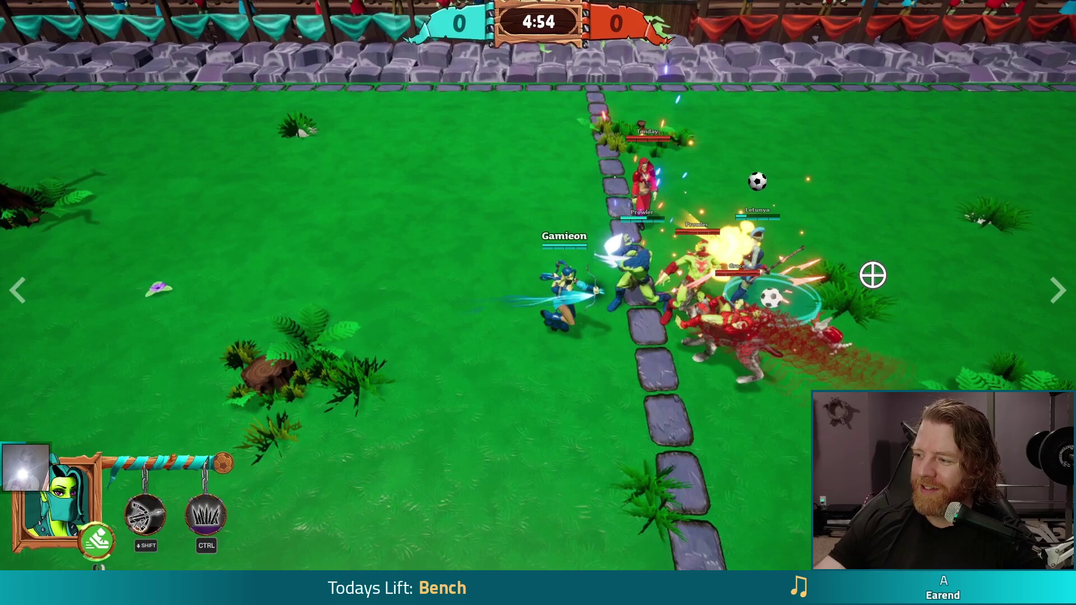
Exit the full-screen gameplay viewer back to the Field of Heroes store page
key(Escape)
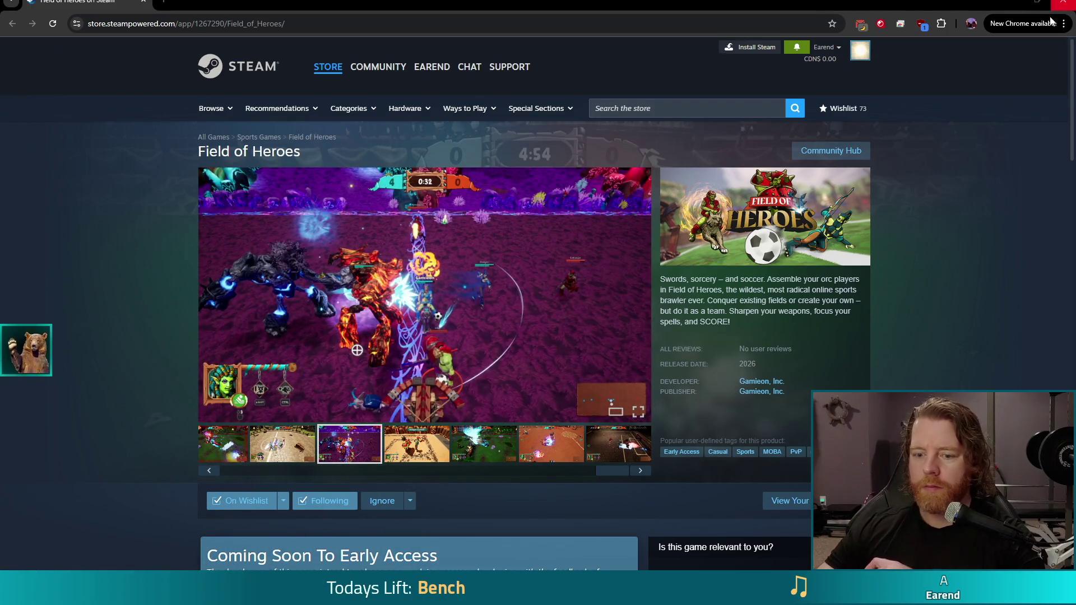
Close the Chrome Steam Store window to return to ability_control.gd in Godot
scroll(334, 278, down, 5)
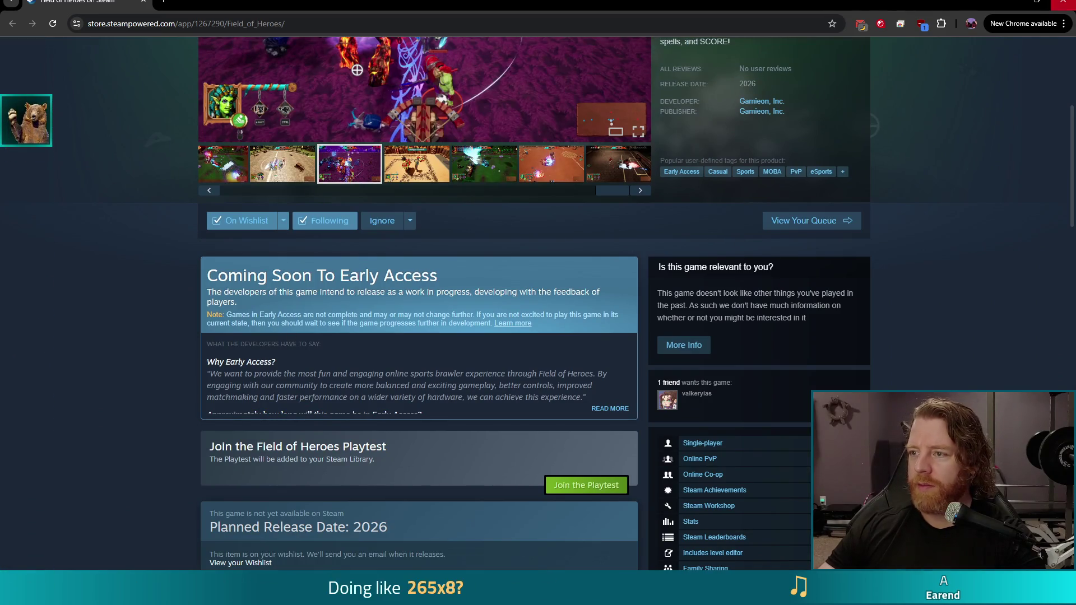
click(1060, 1)
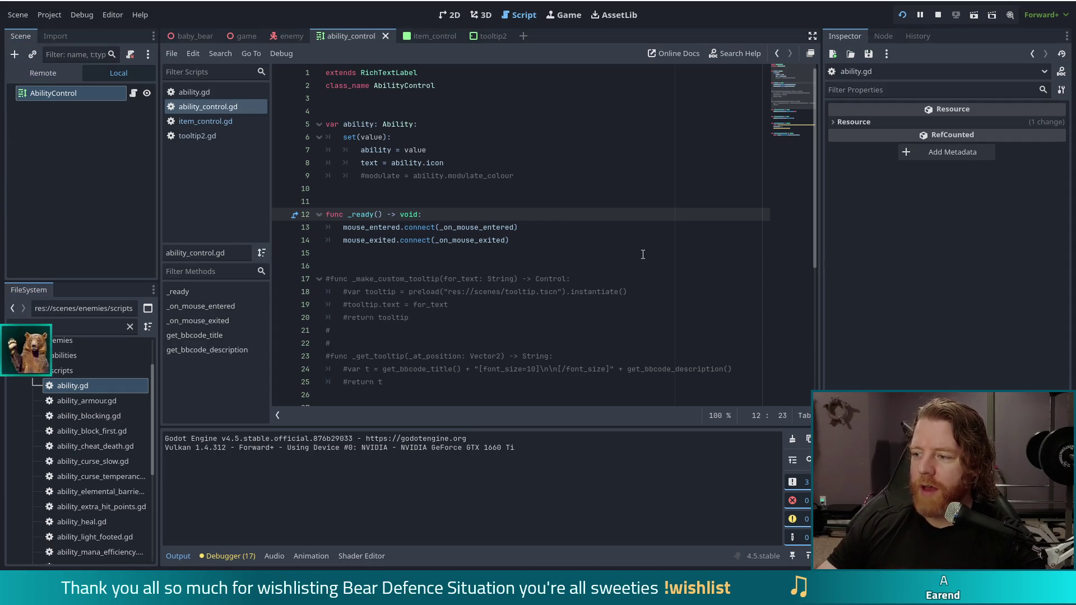
click(510, 237)
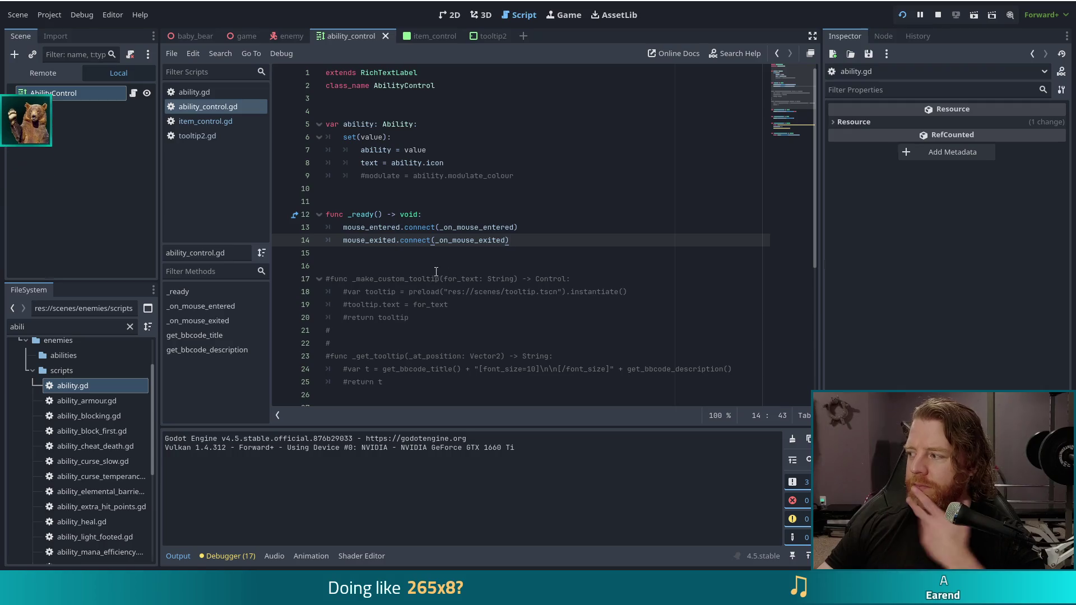
mouse_move(414, 293)
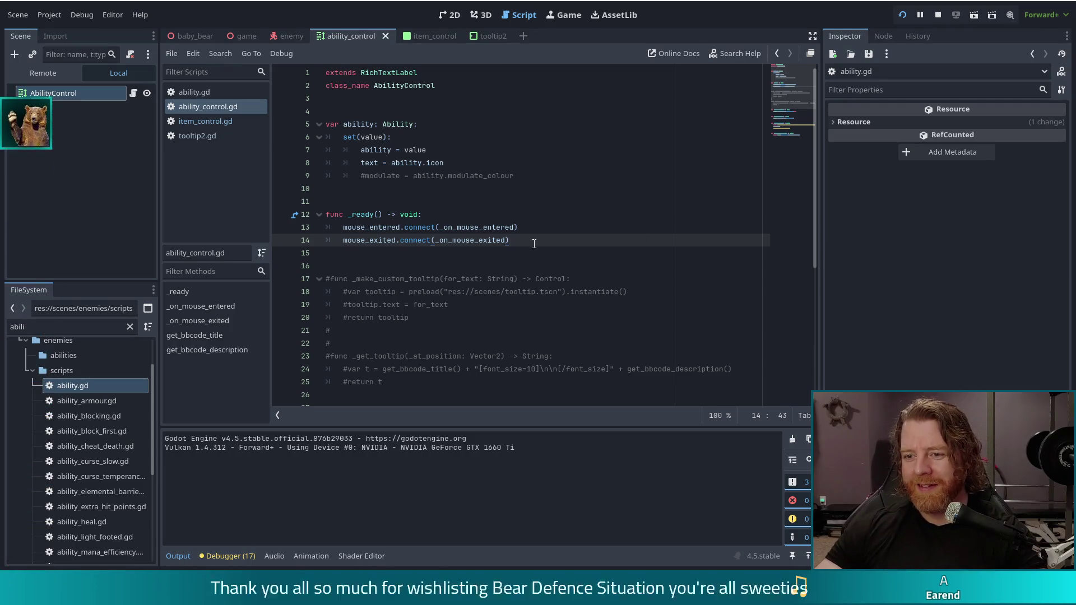
Stop and relaunch the game with the updated code, then start a New Game
click(938, 14)
click(907, 15)
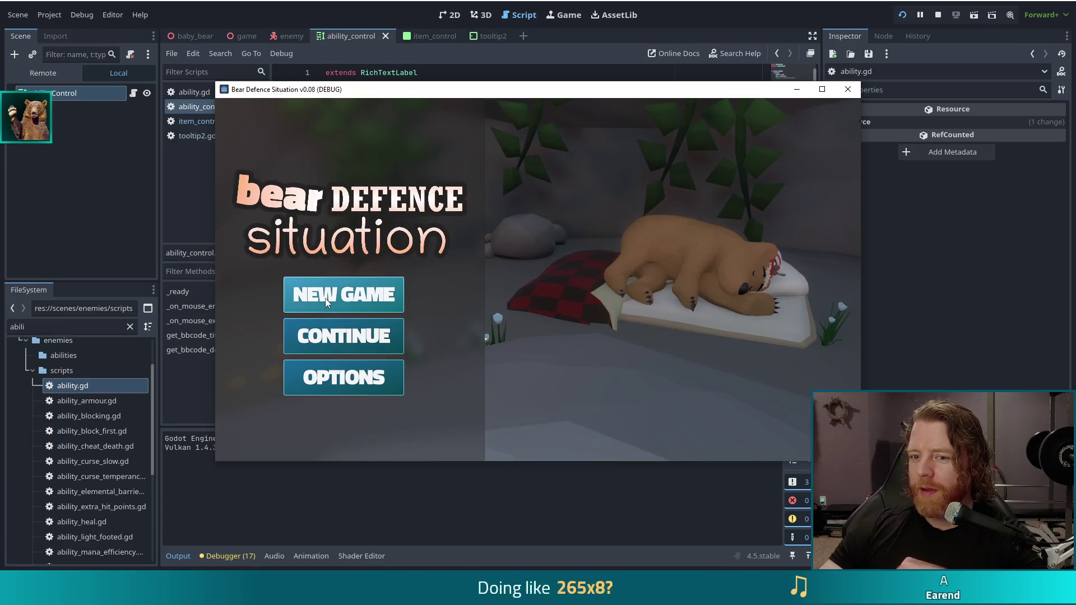
click(332, 292)
Check the Fire Barrier tooltip on the fire ability icon, then bring ability_control.gd in front of the game
mouse_move(783, 133)
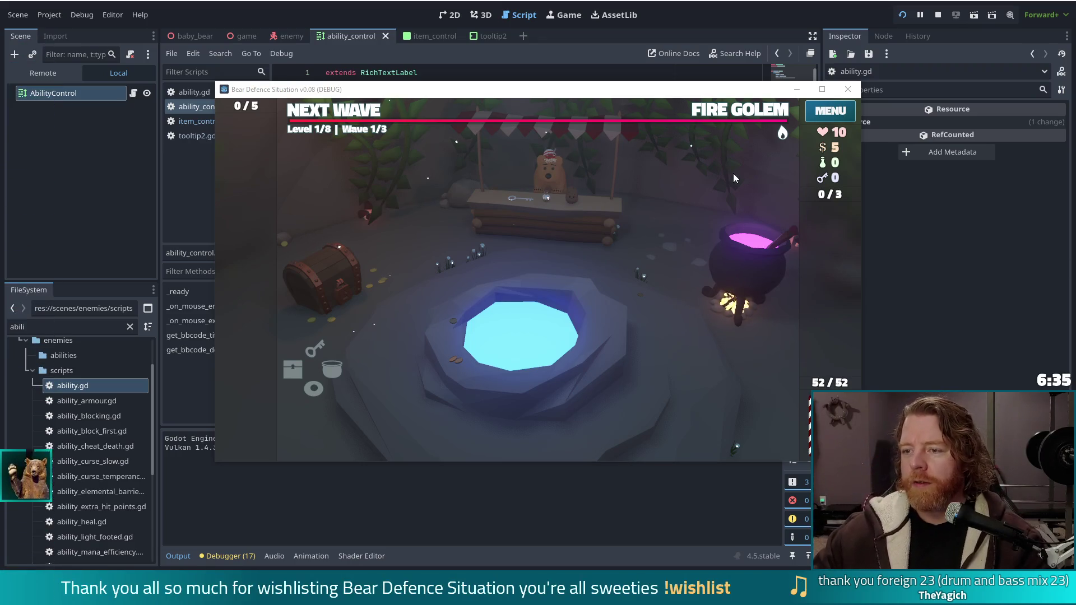
mouse_move(777, 137)
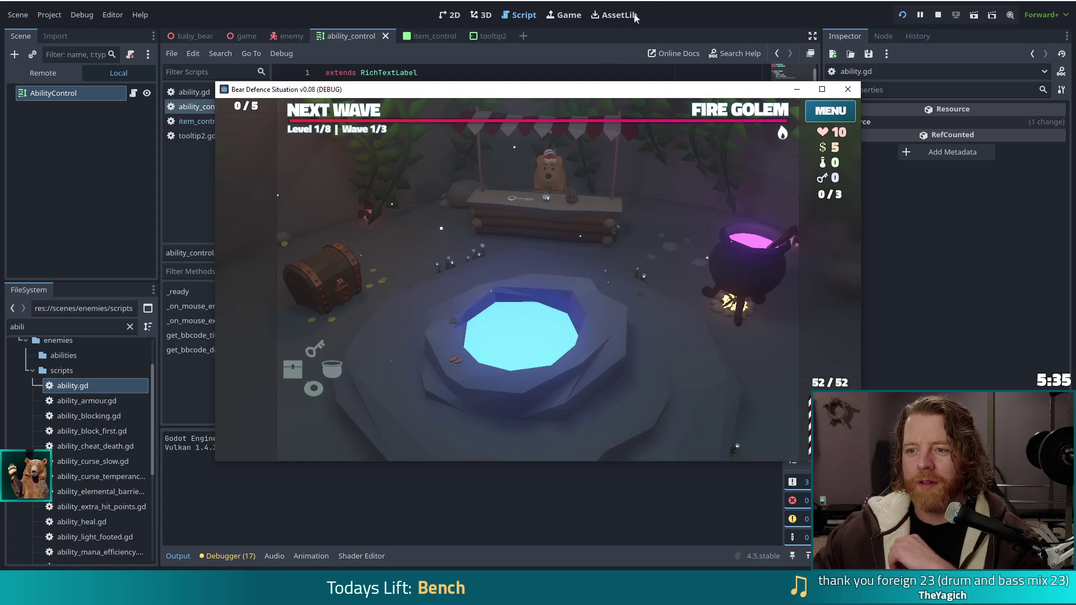
click(735, 7)
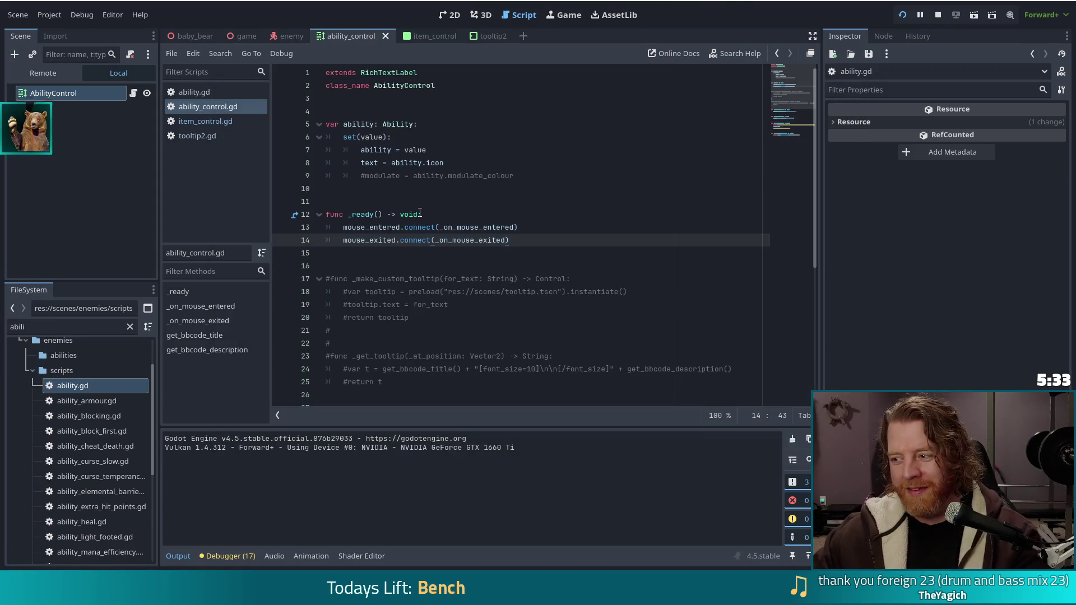
scroll(446, 220, down, 5)
Delete the commented-out _make_custom_tooltip and _get_tooltip blocks below _ready in ability_control.gd
click(426, 190)
scroll(427, 201, up, 4)
shift+click(516, 203)
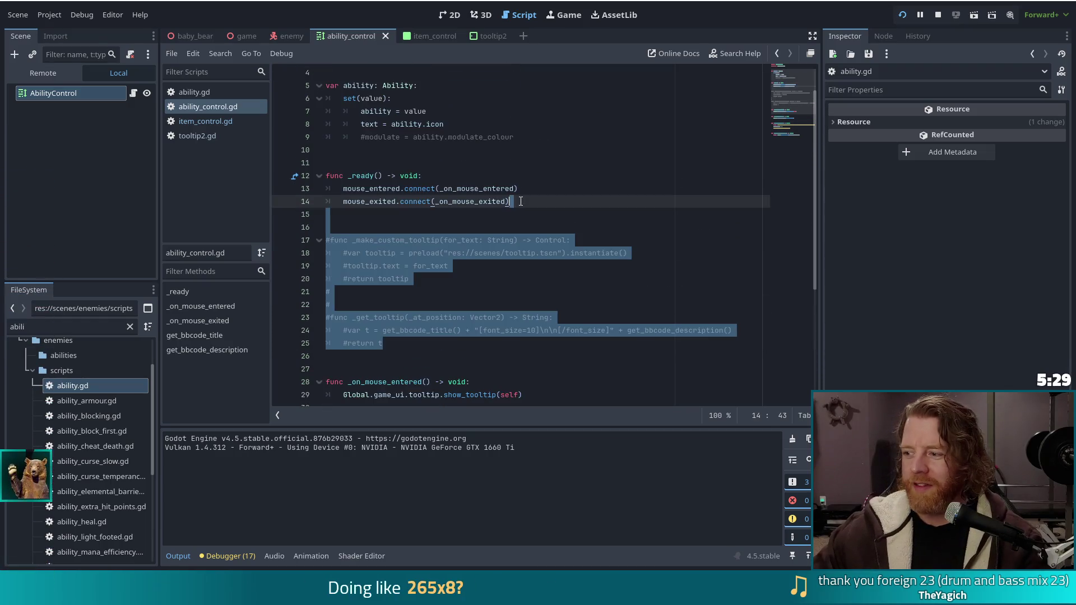
key(Delete)
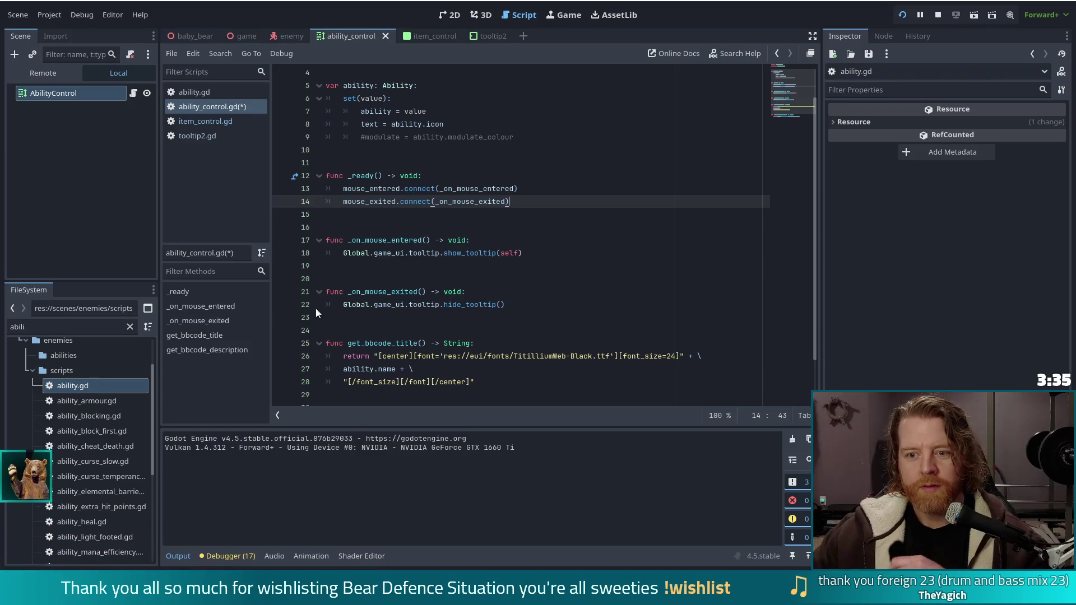
In tooltip2.gd, add 'desc.text = control.ability.description' to the AbilityControl branch and save
mouse_move(411, 251)
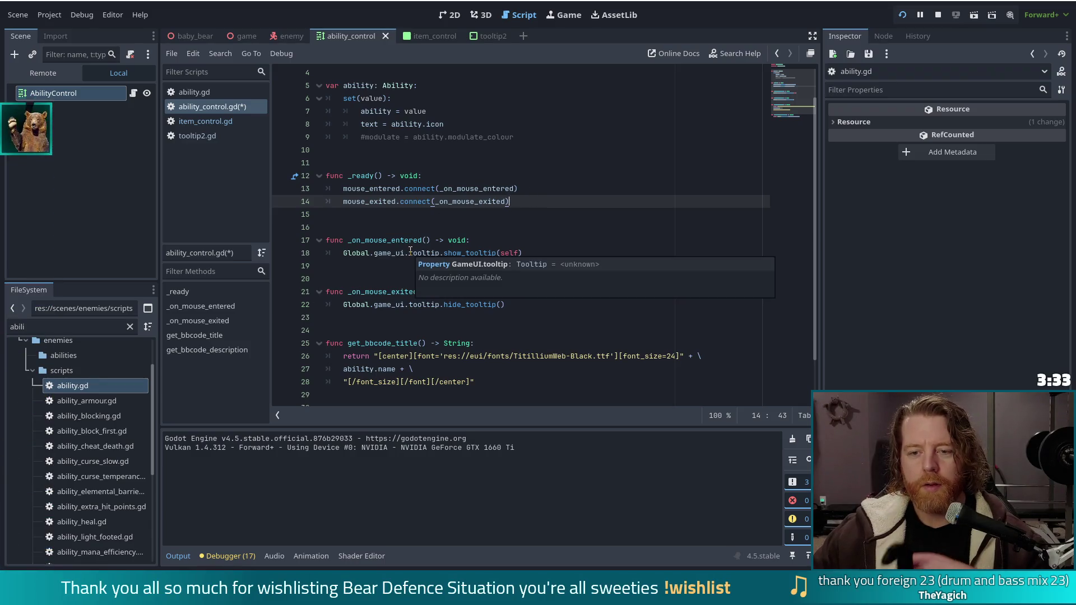
click(207, 135)
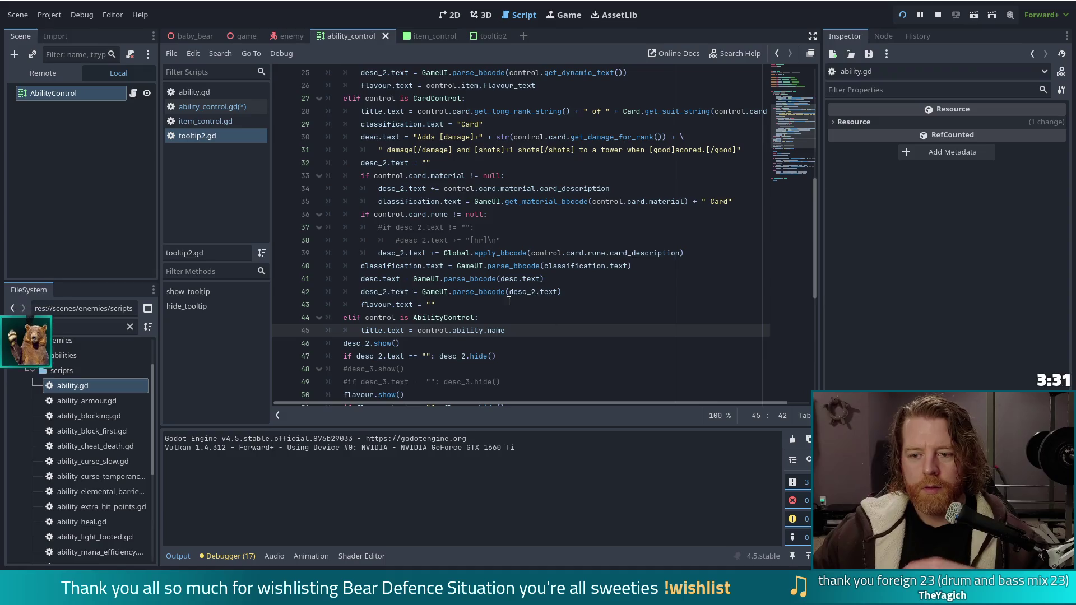
key(Return)
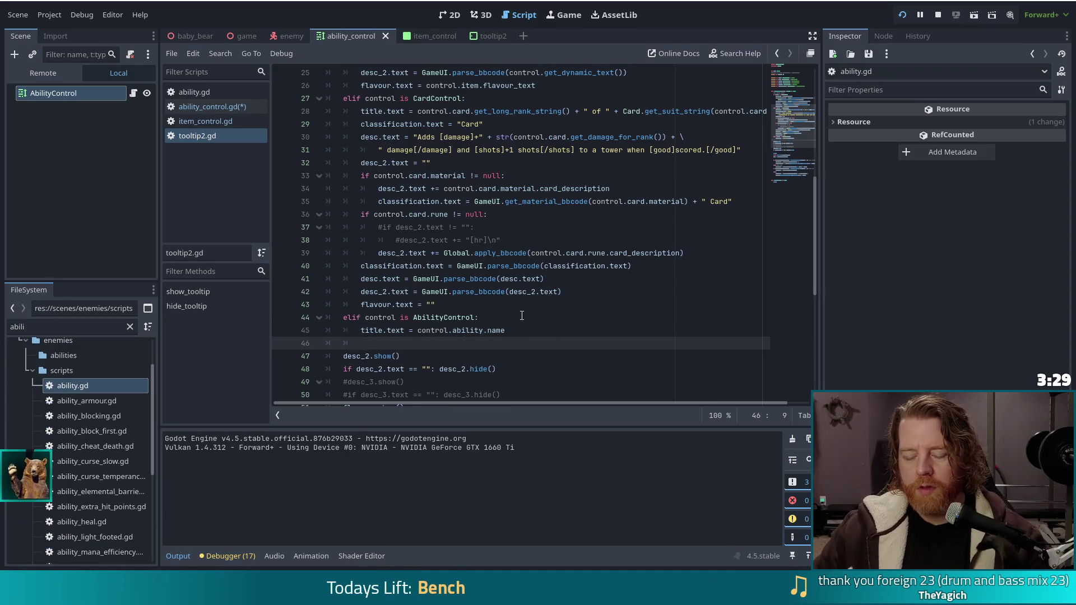
text(des)
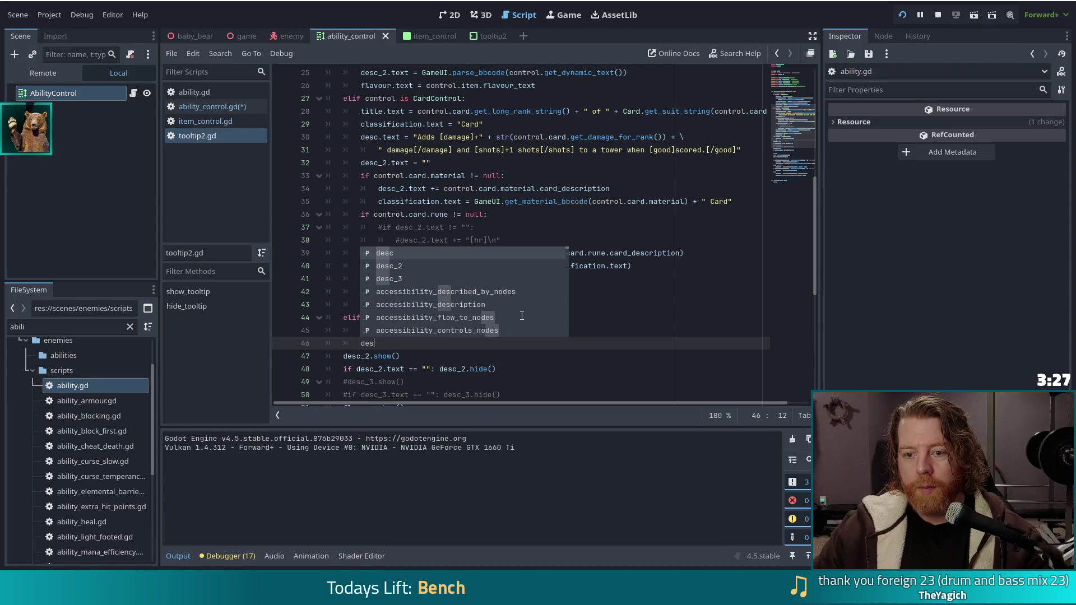
text(c.)
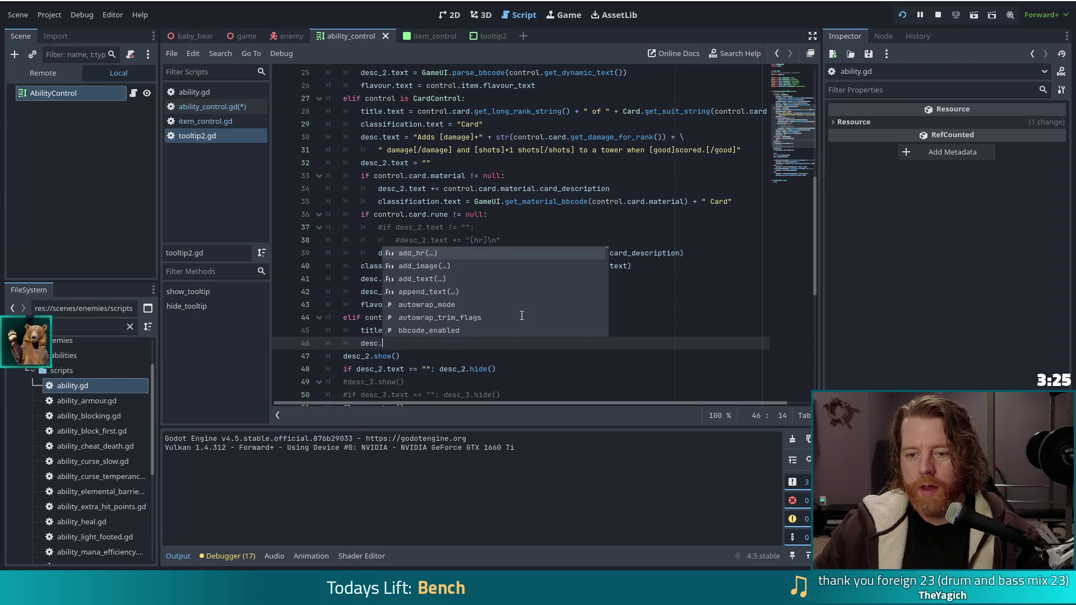
text(text)
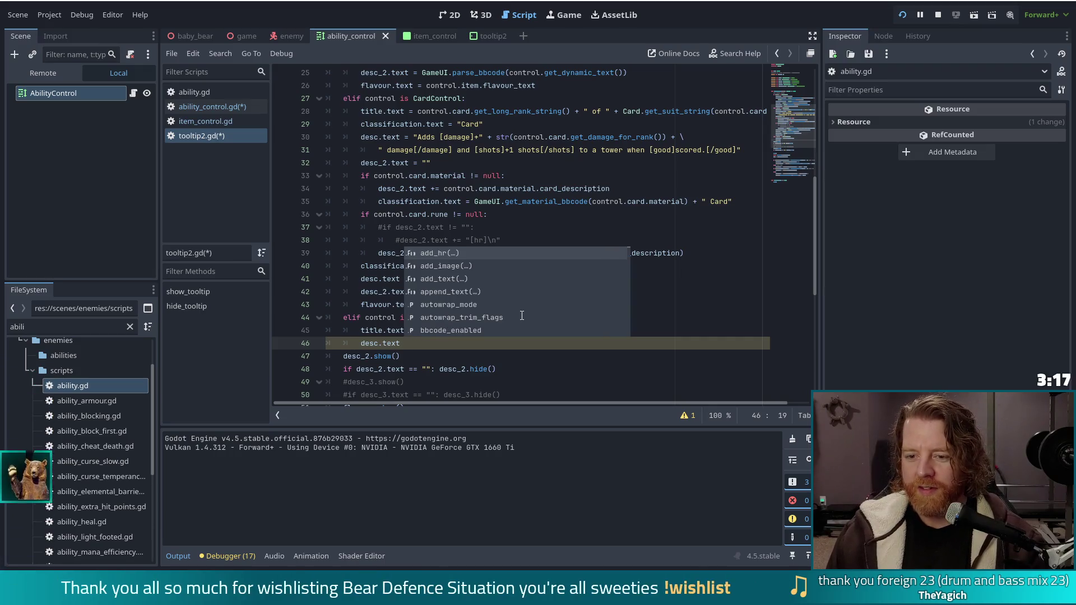
text(= )
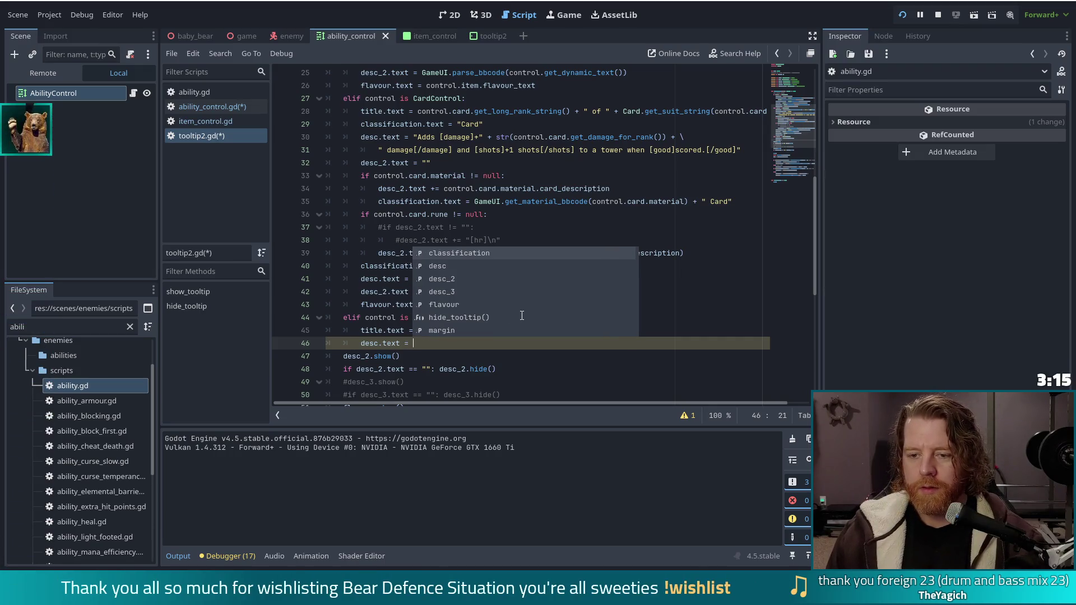
text(control.ability.)
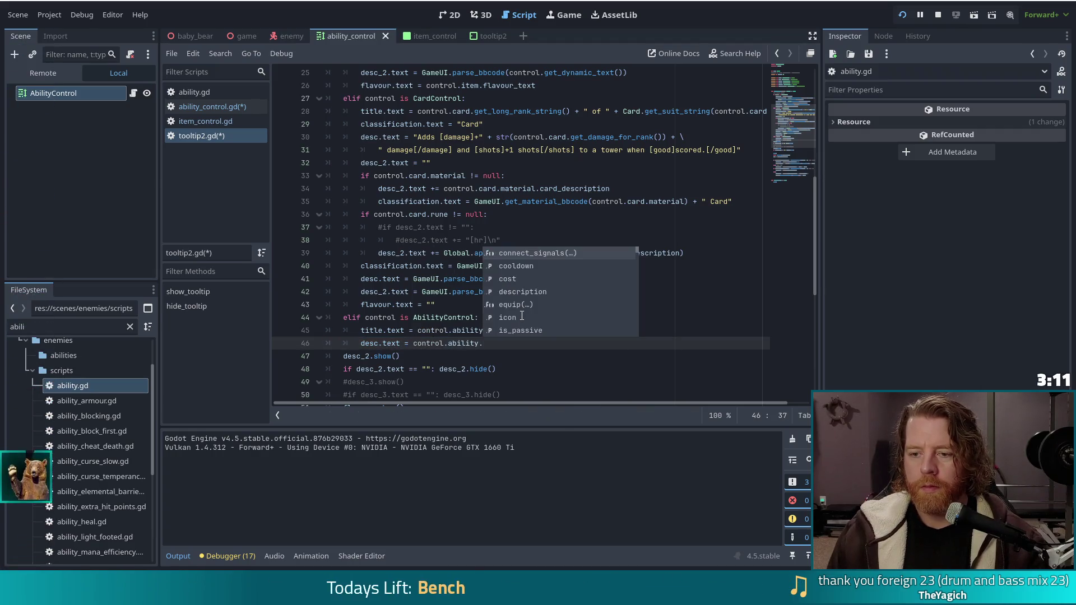
text(descriont)
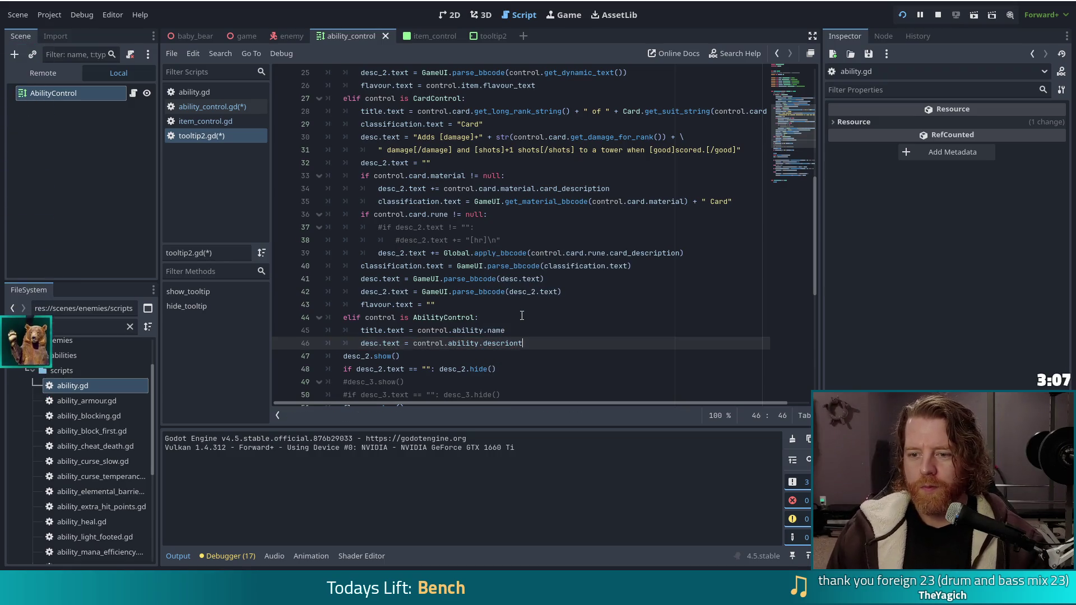
key(BackSpace)
key(BackSpace)
key(BackSpace)
text(ption)
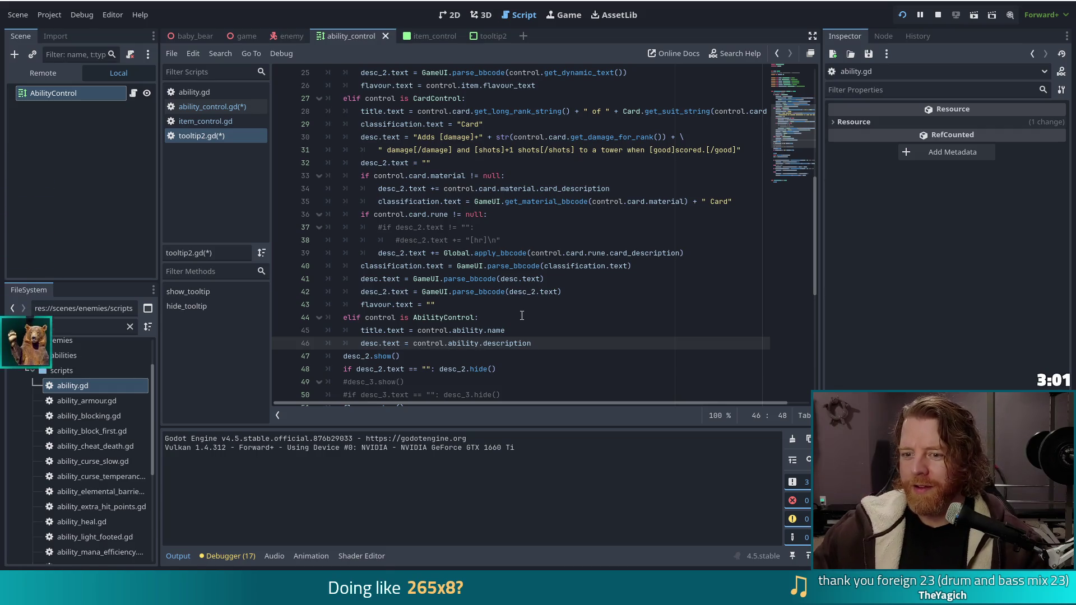
key(ctrl+s)
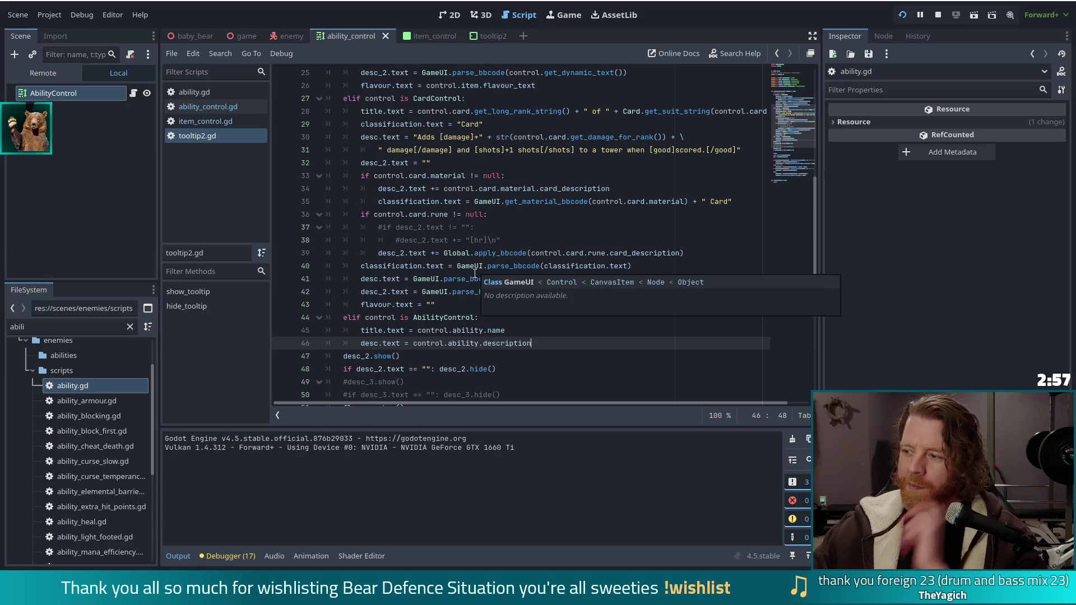
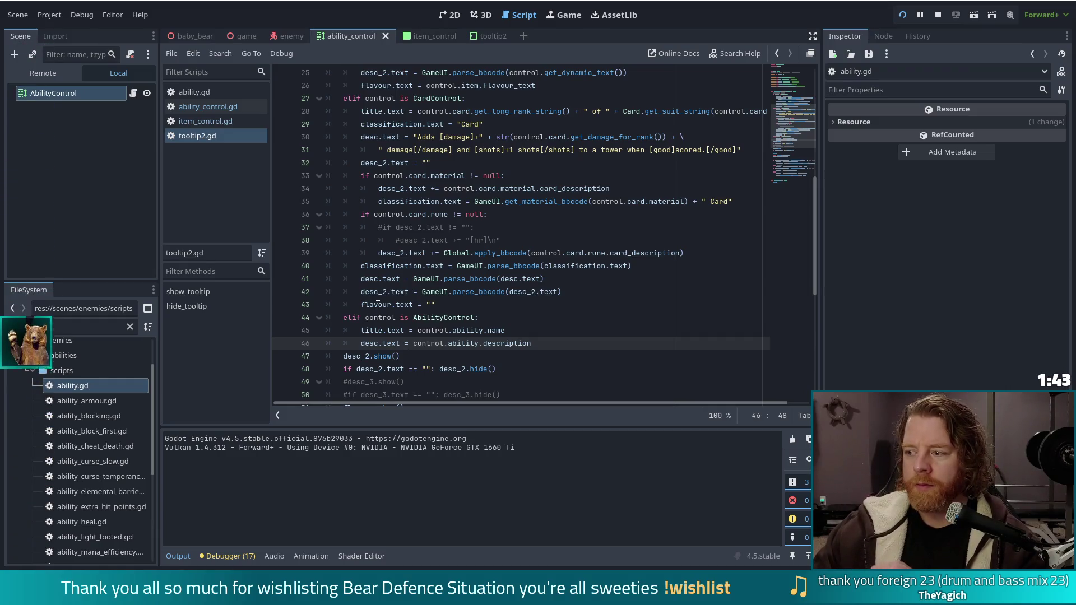
Run the game to check the tooltips, then return to the script editor
mouse_move(381, 304)
key(F5)
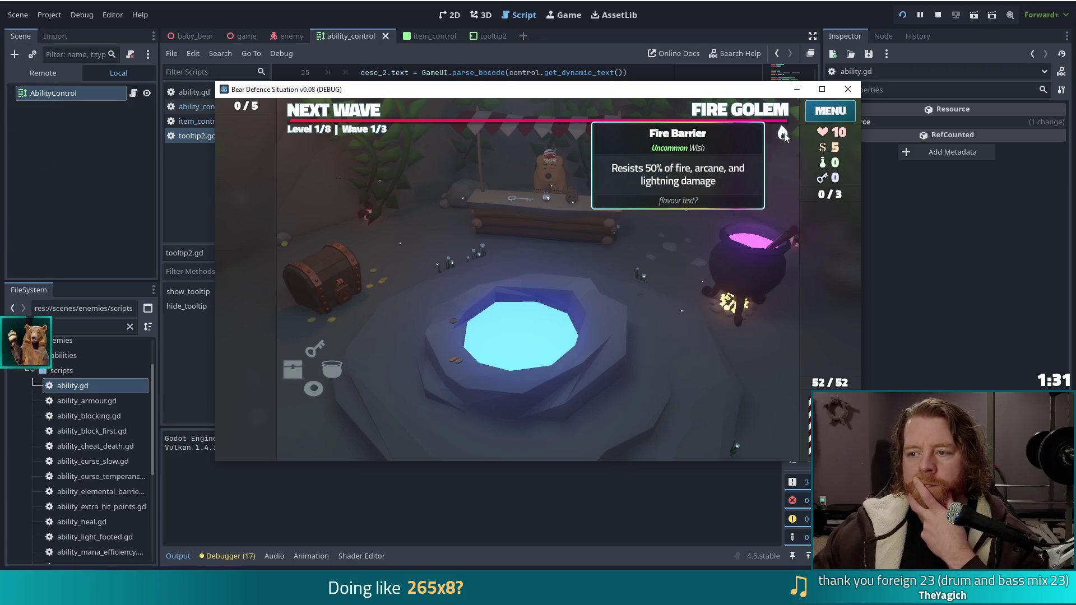
click(725, 7)
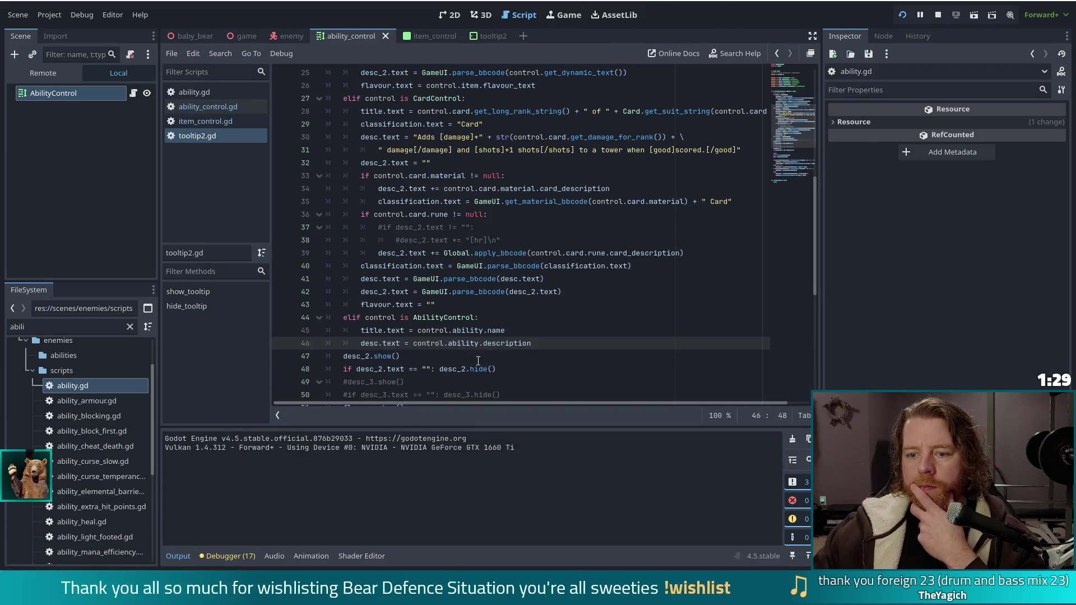
Start a new line below the AbilityControl branch's title assignment
key(Up)
scroll(649, 336, up, 1)
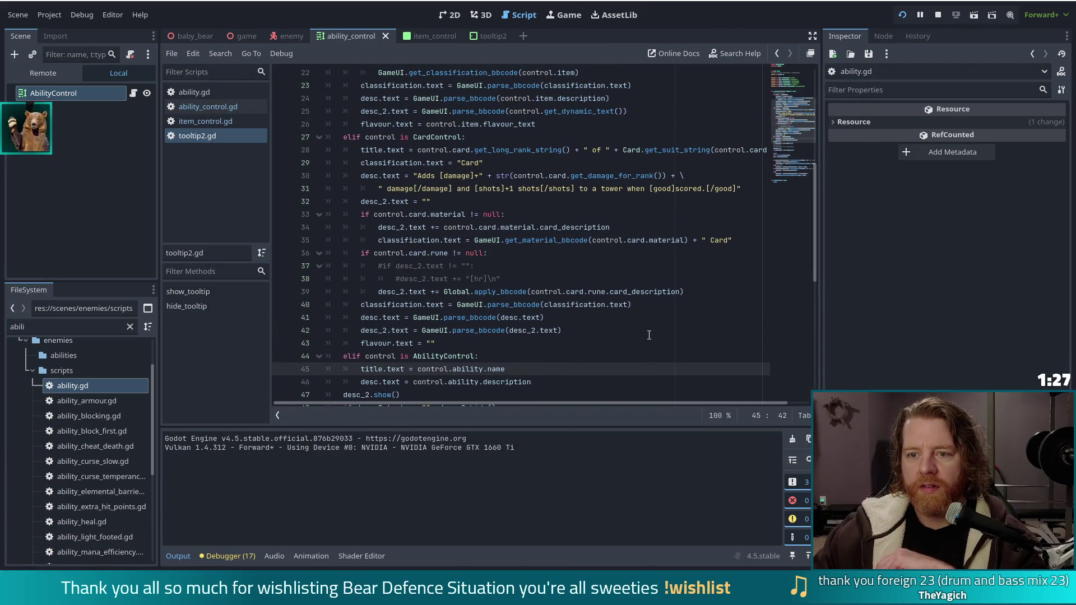
scroll(649, 336, up, 1)
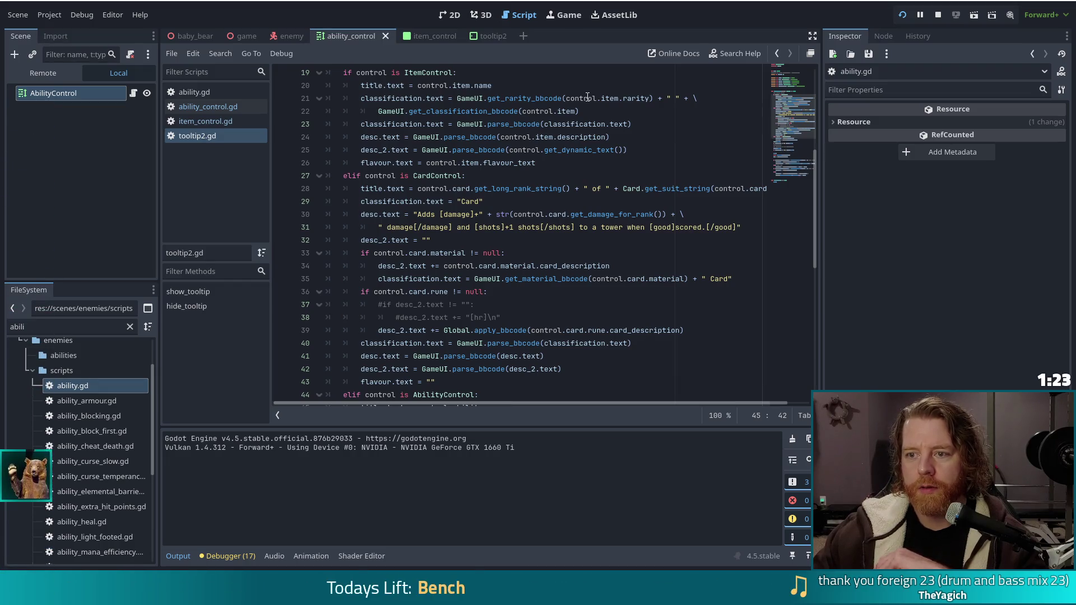
mouse_move(586, 97)
scroll(483, 315, down, 2)
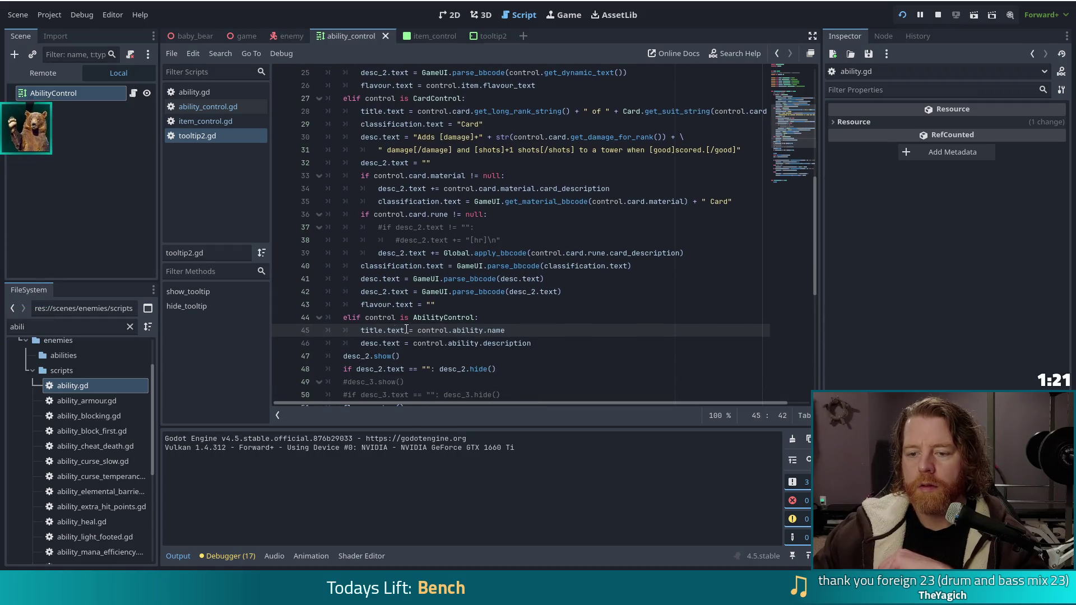
click(483, 316)
key(Down)
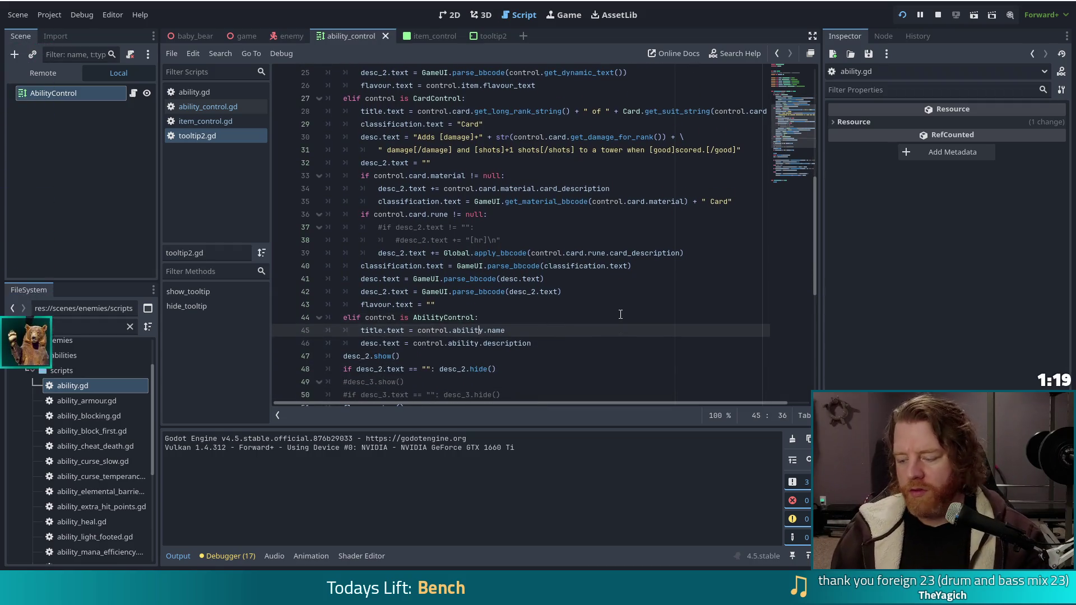
key(End)
key(Return)
Add classification.text = "Ability" to the AbilityControl branch and save tooltip2.gd
text(classi)
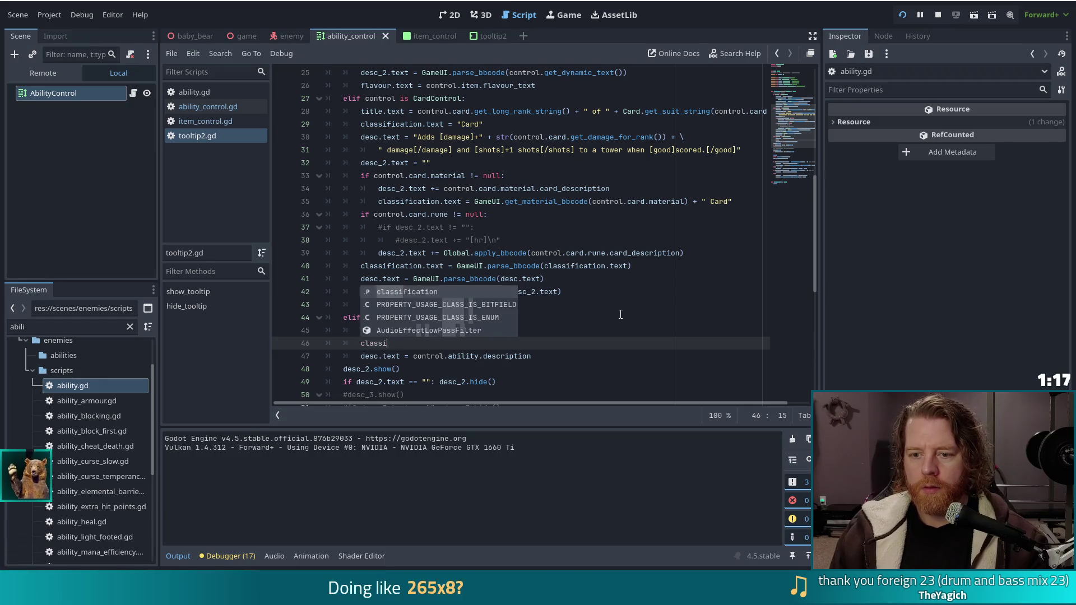
key(Return)
text(.text = )
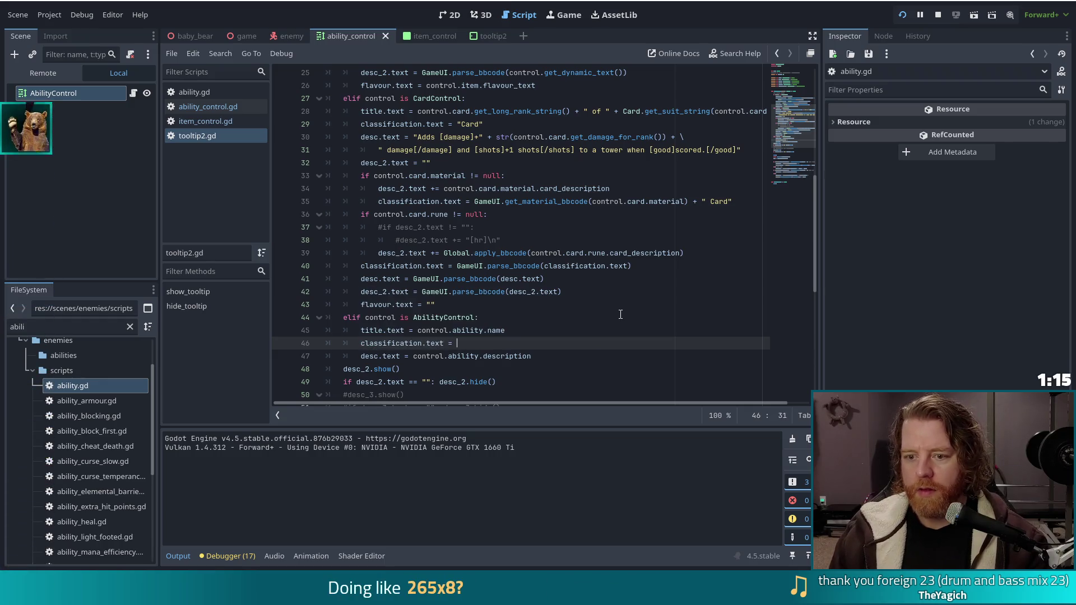
text(")
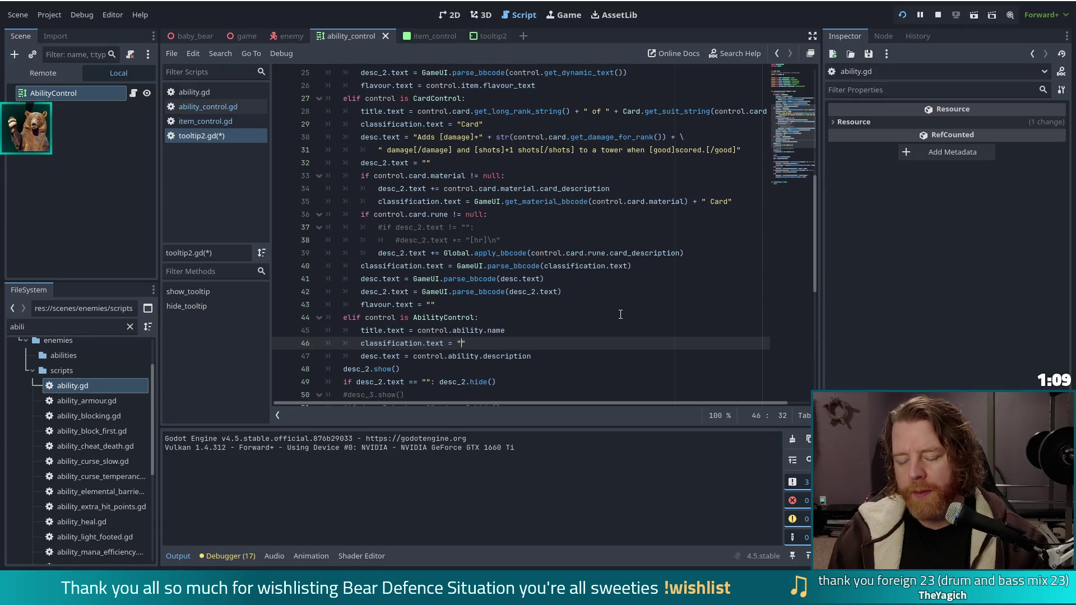
text(Ability)
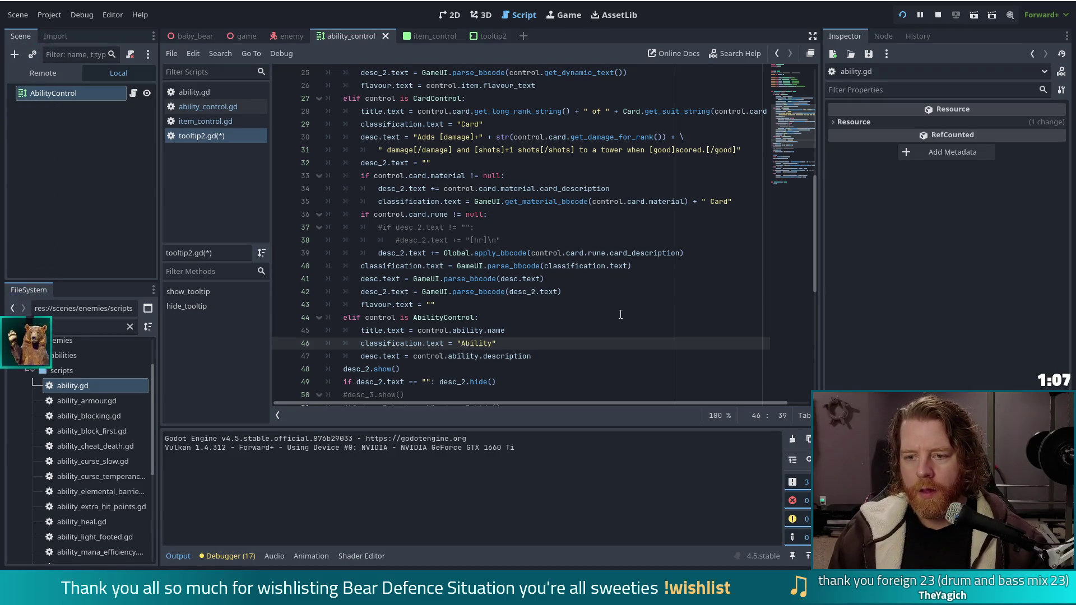
key(ctrl+s)
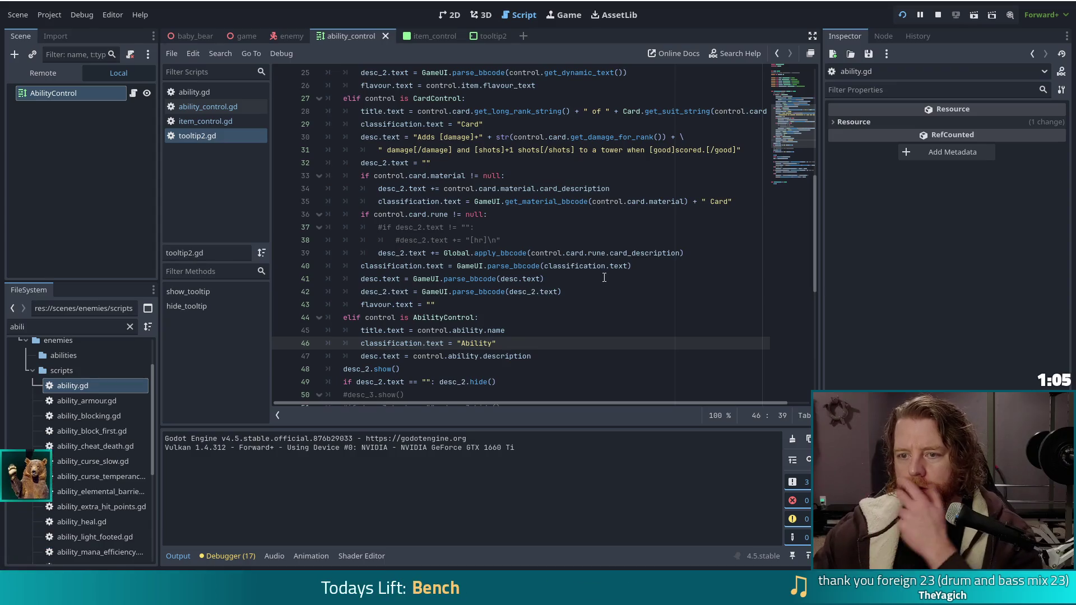
click(549, 150)
Review the card title, classification and description lines in show_tooltip
scroll(561, 230, up, 2)
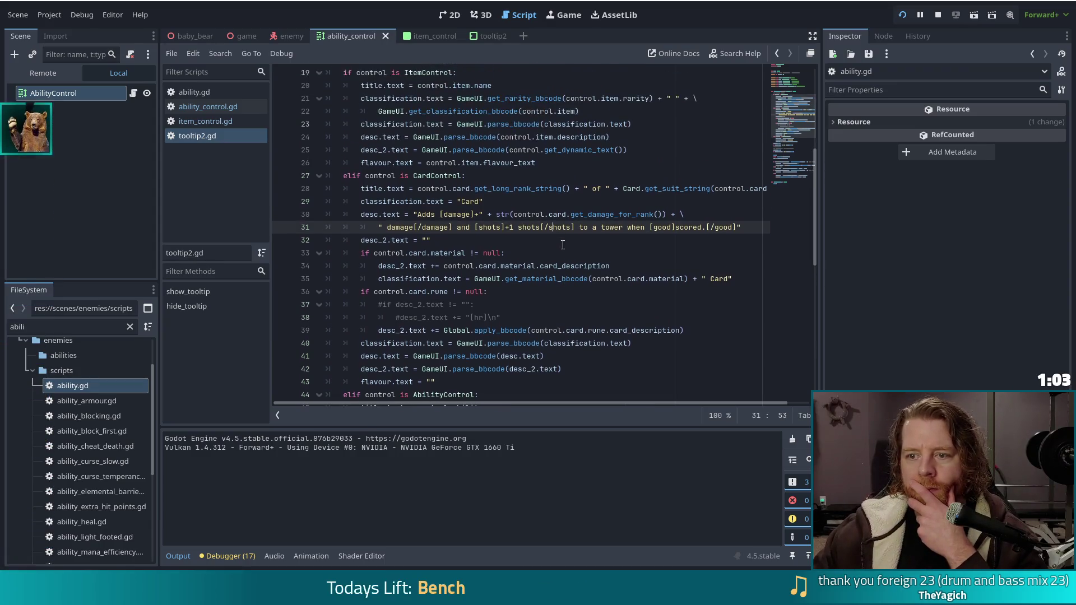
mouse_move(496, 363)
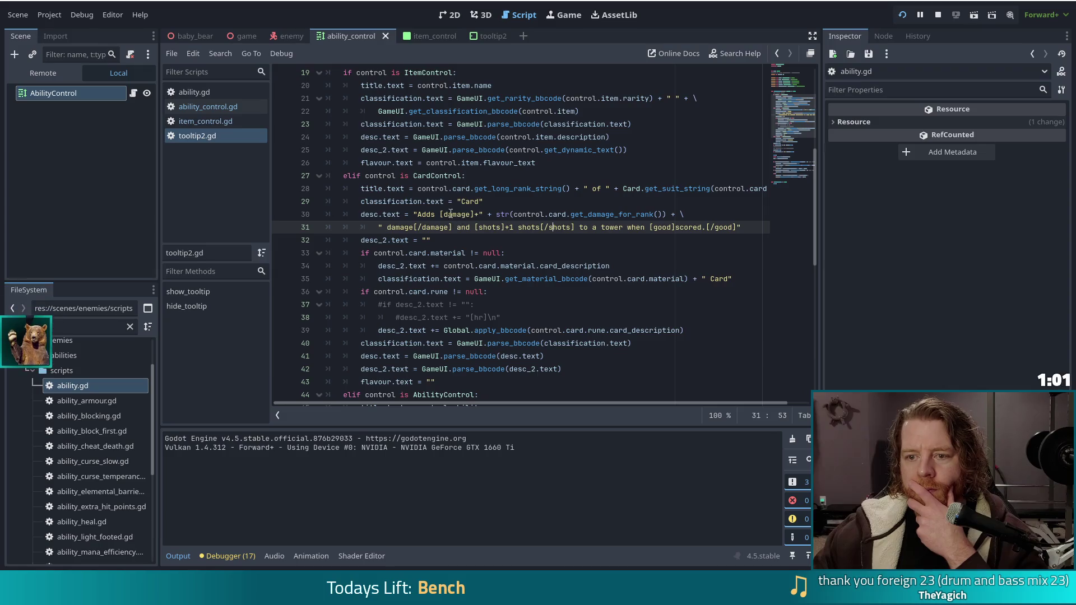
click(463, 201)
scroll(541, 197, up, 3)
scroll(541, 197, down, 3)
drag(483, 188, 505, 202)
shift+click(523, 214)
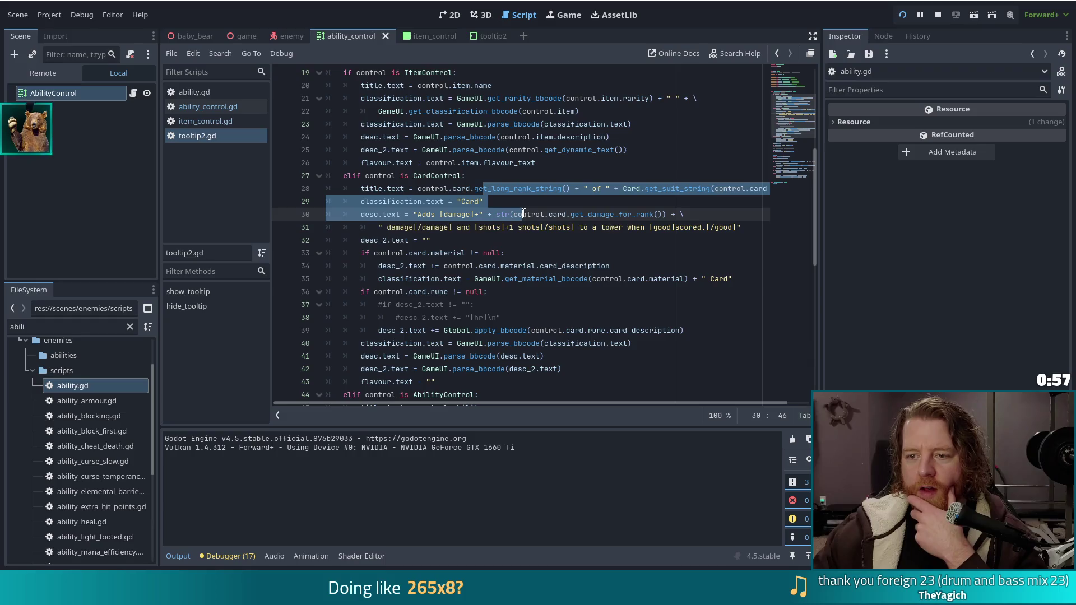
click(493, 176)
scroll(476, 168, up, 2)
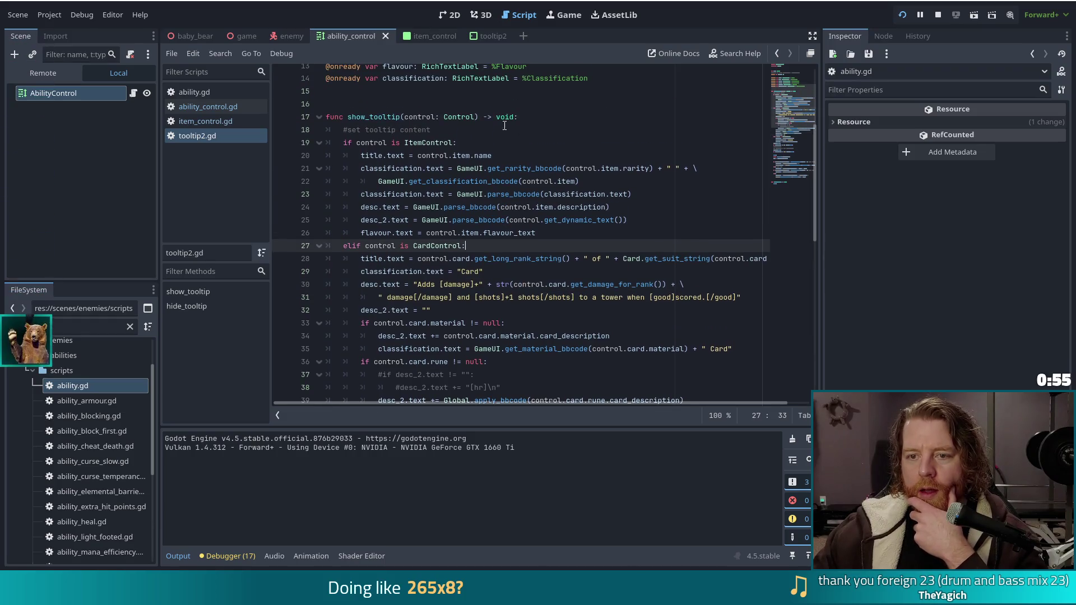
Replace the line 18 comment with "#TODO get hardcoded strings outta here" and save
click(445, 127)
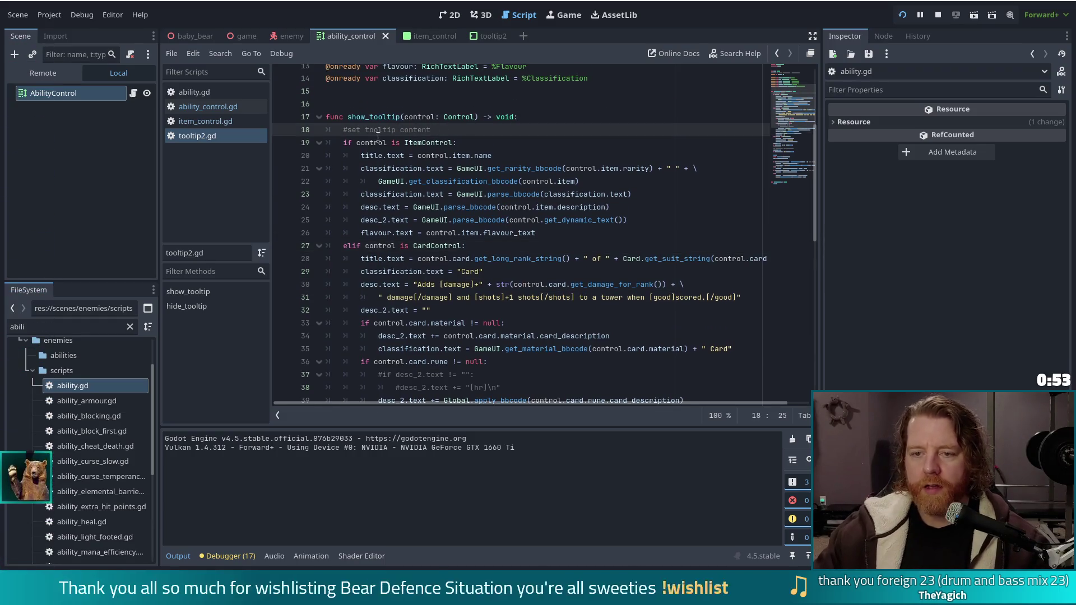
key(ctrl+shift+Left)
key(ctrl+shift+Left)
key(ctrl+shift+Left)
text(TODO)
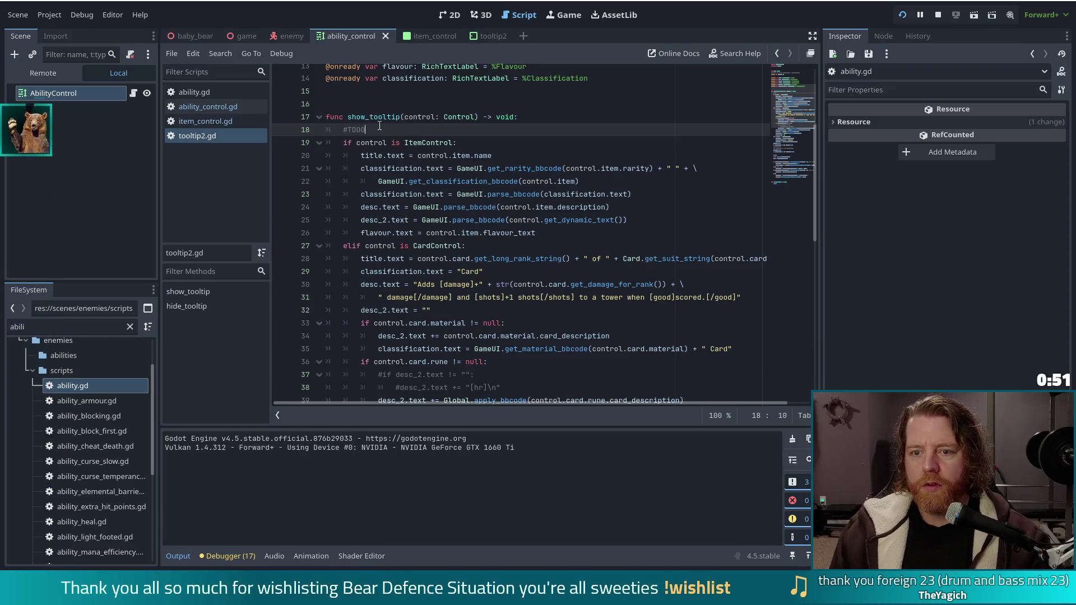
text(DO ge)
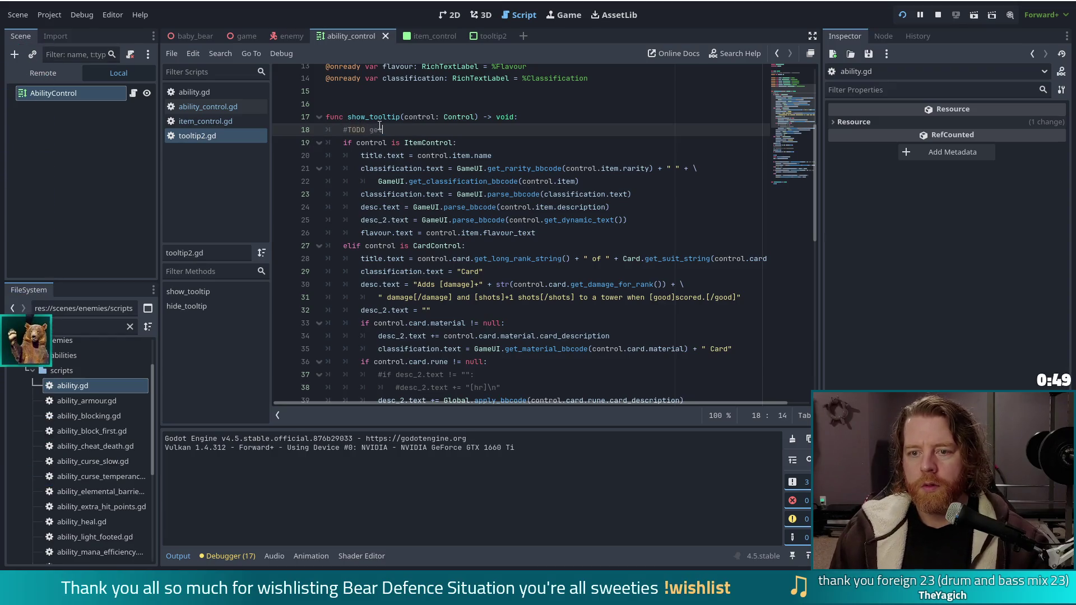
text(ha)
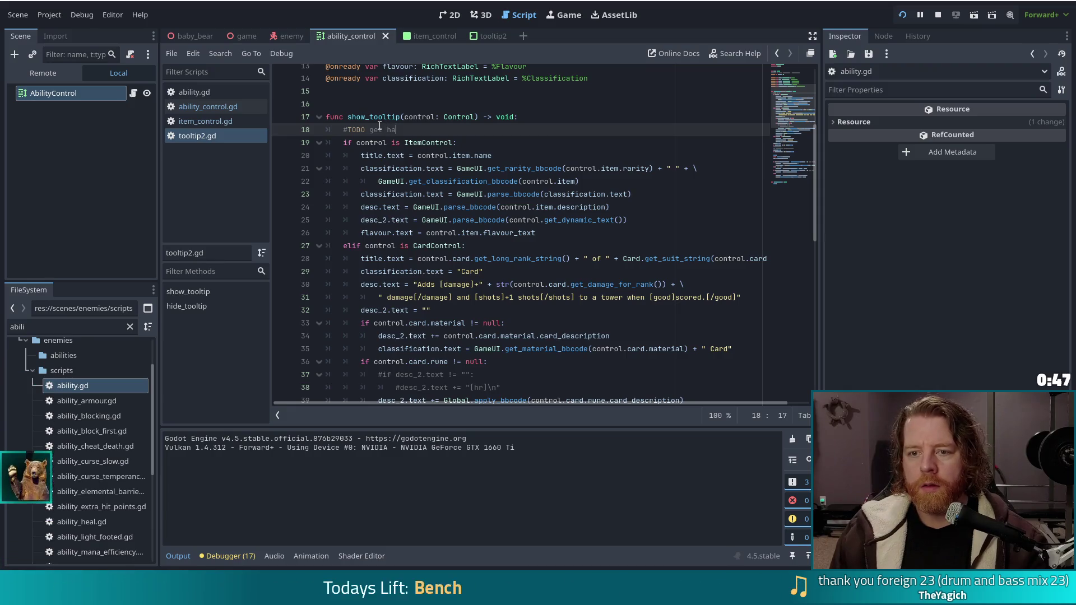
text(rdcoded strings)
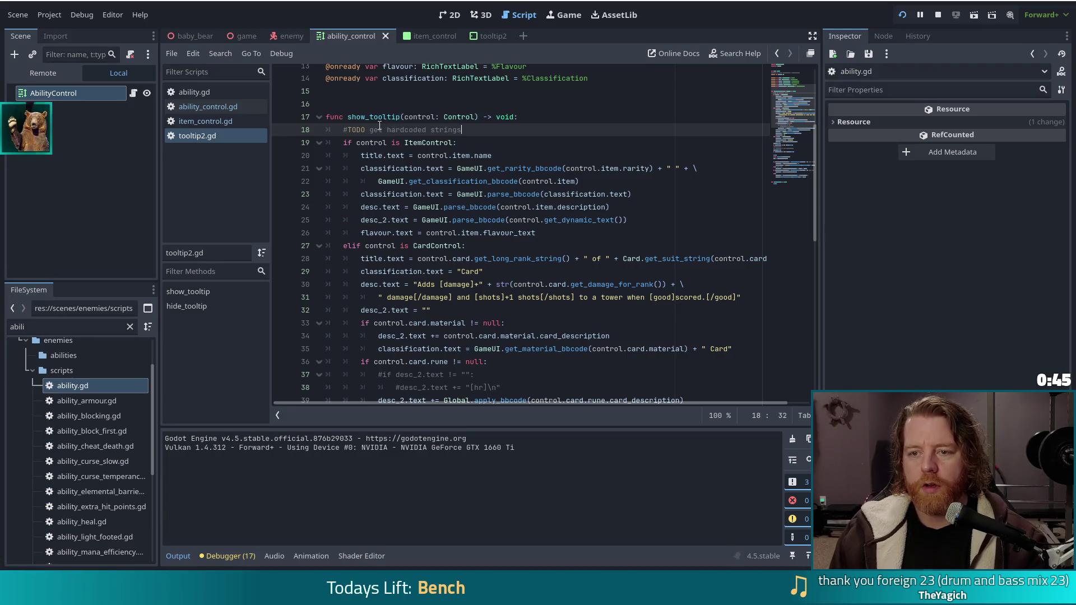
text( outta here)
key(ctrl+s)
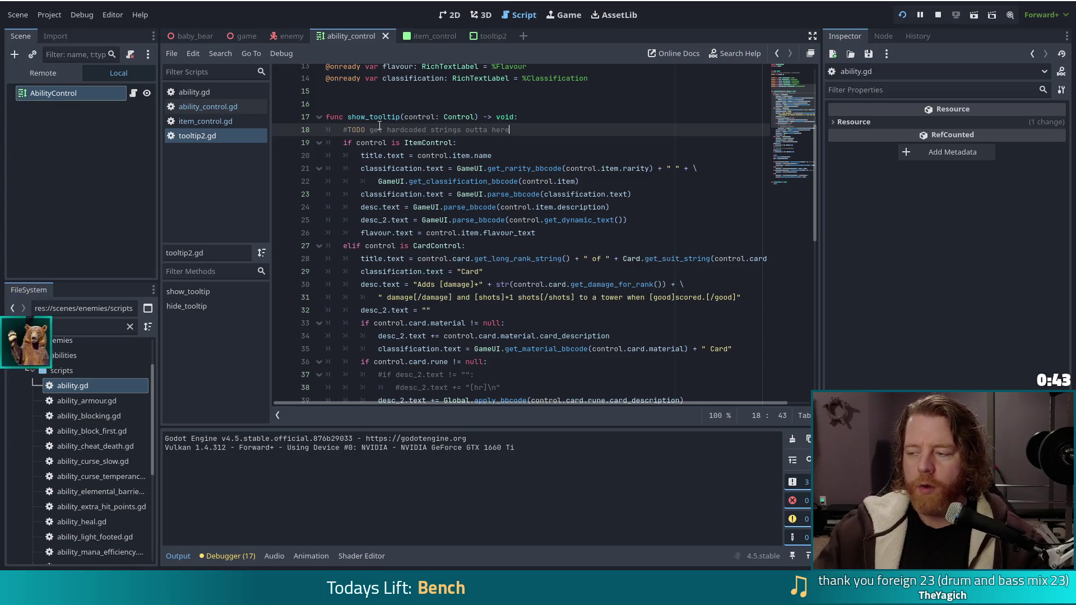
scroll(607, 230, down, 3)
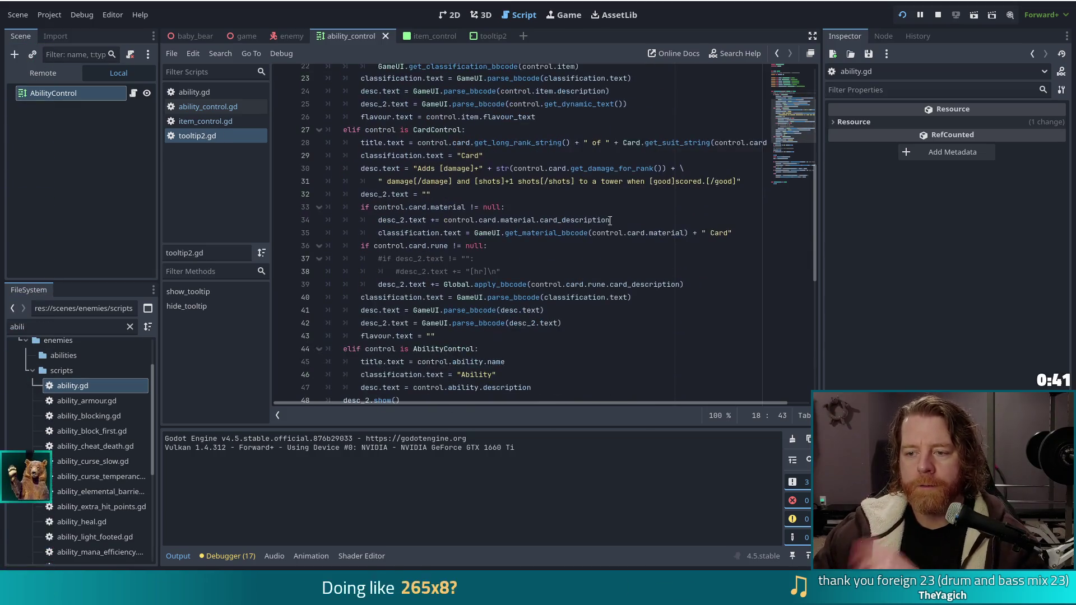
Inspect the AbilityControl branch's "Ability" classification string and its description assignment
scroll(607, 230, down, 3)
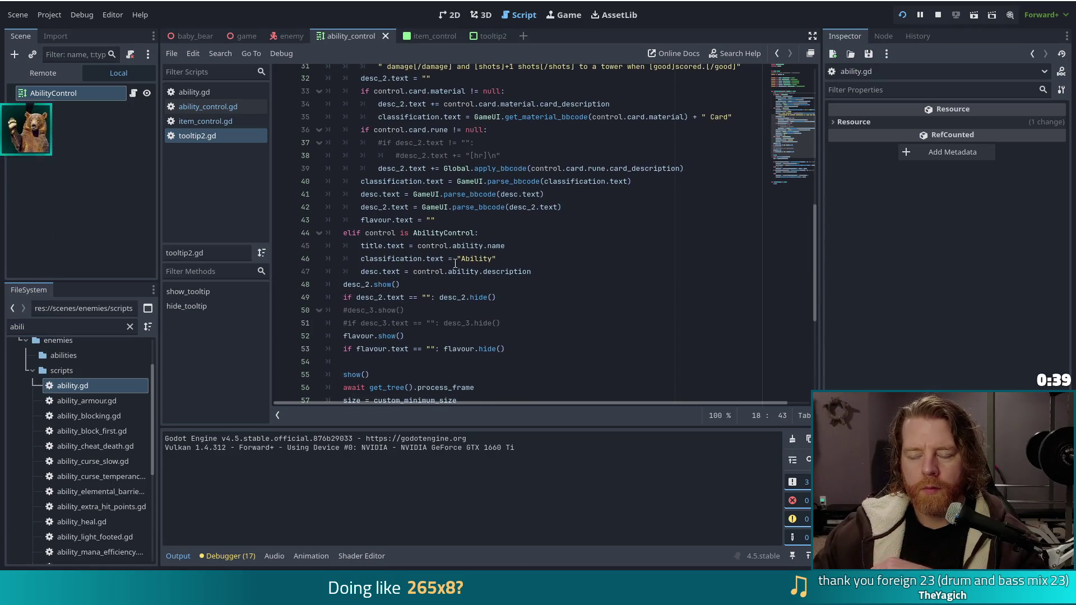
click(484, 261)
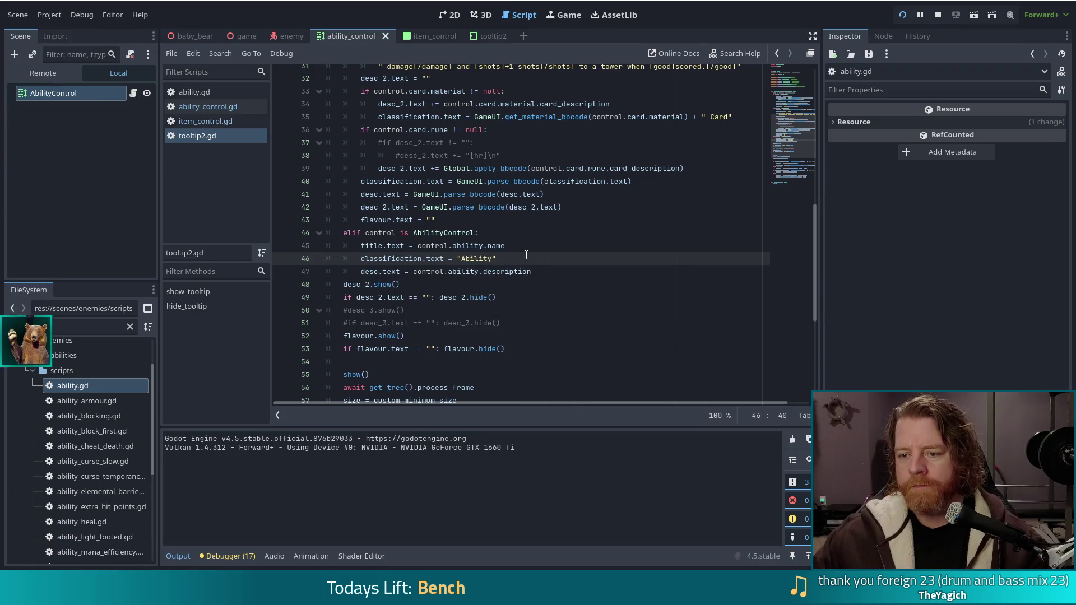
key(shift+Left)
key(shift+Left)
key(shift+Left)
key(Left)
mouse_move(496, 259)
mouse_down()
mouse_move(424, 259)
mouse_move(464, 260)
mouse_up()
click(464, 260)
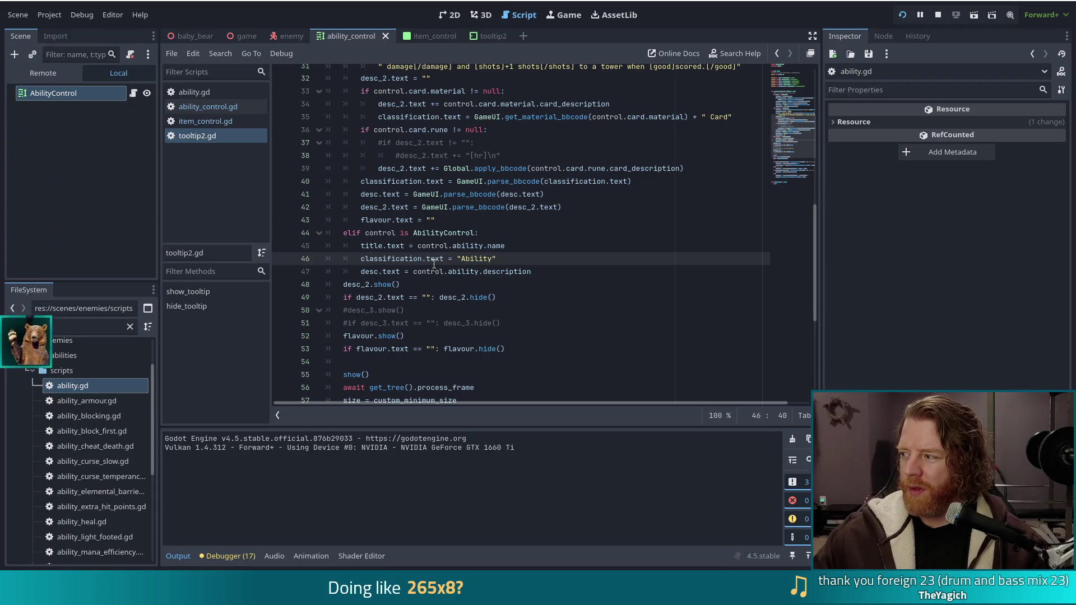
mouse_move(417, 265)
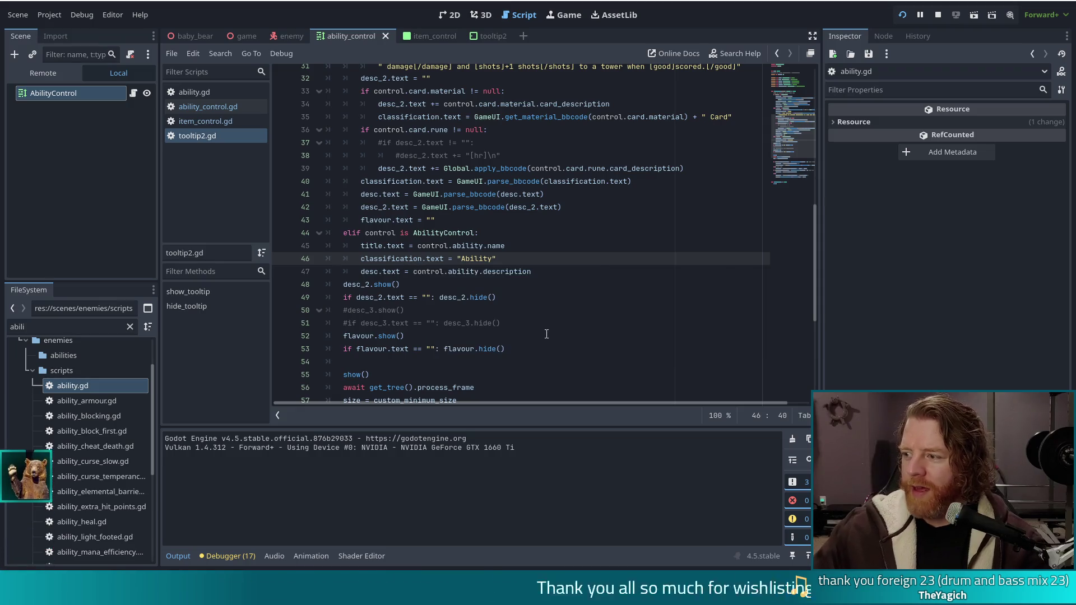
mouse_move(514, 279)
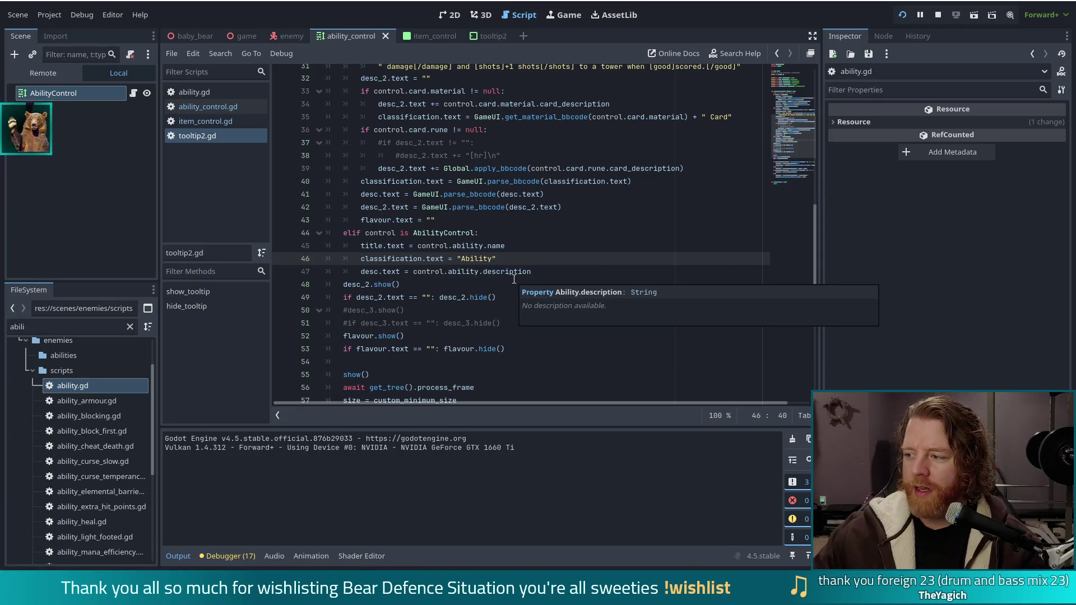
drag(500, 260, 457, 260)
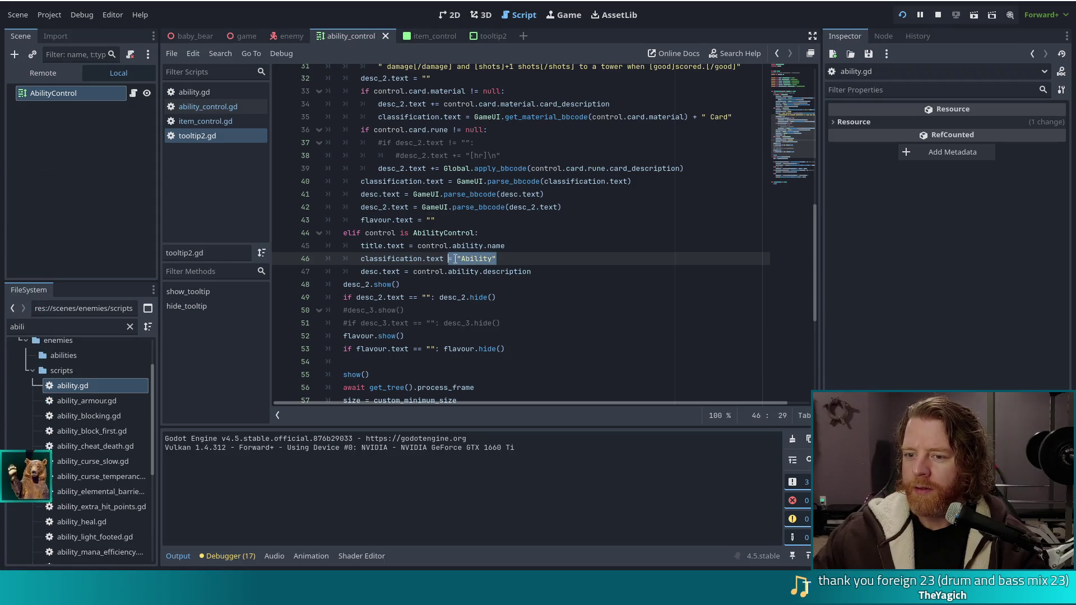
key(Right)
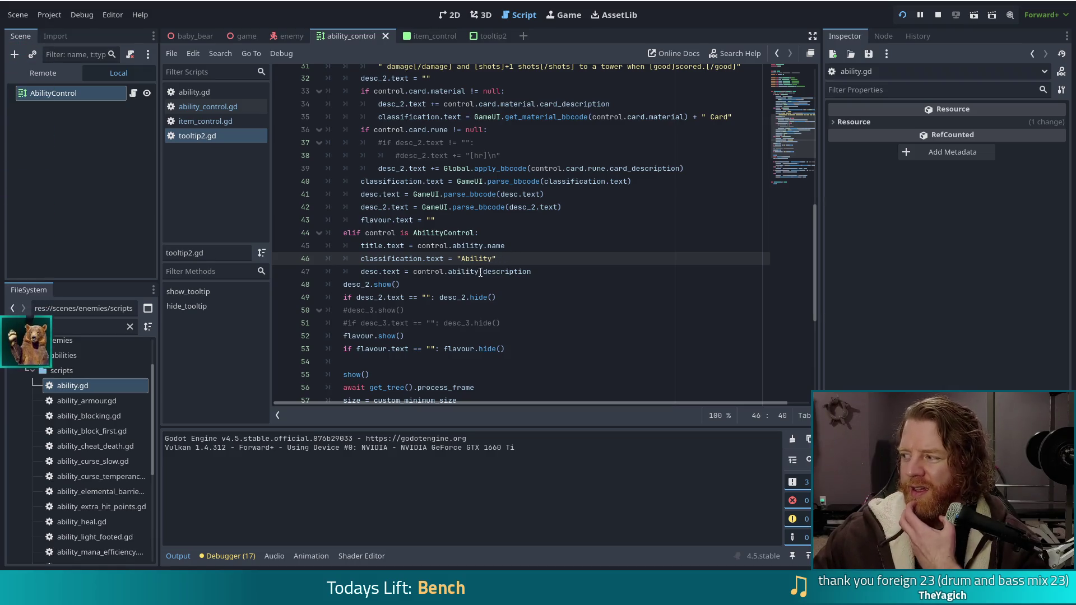
mouse_move(457, 269)
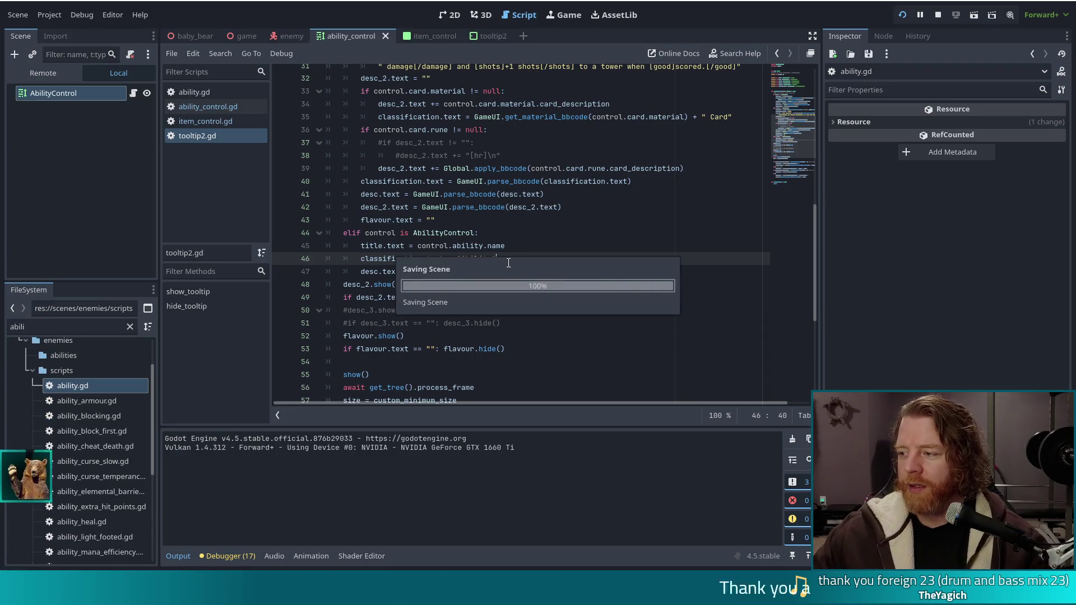
click(544, 267)
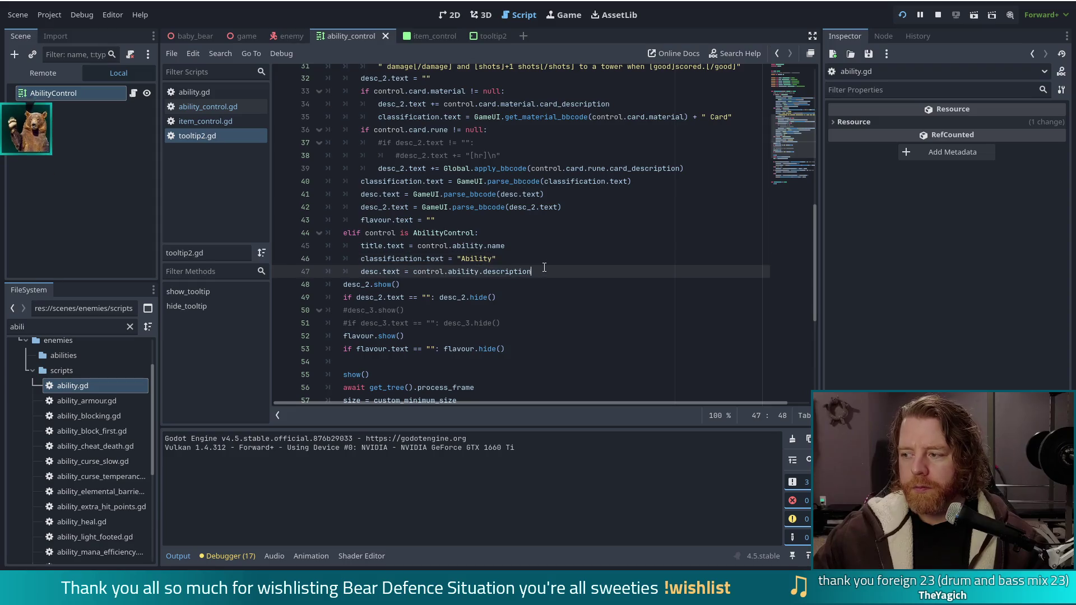
mouse_move(528, 279)
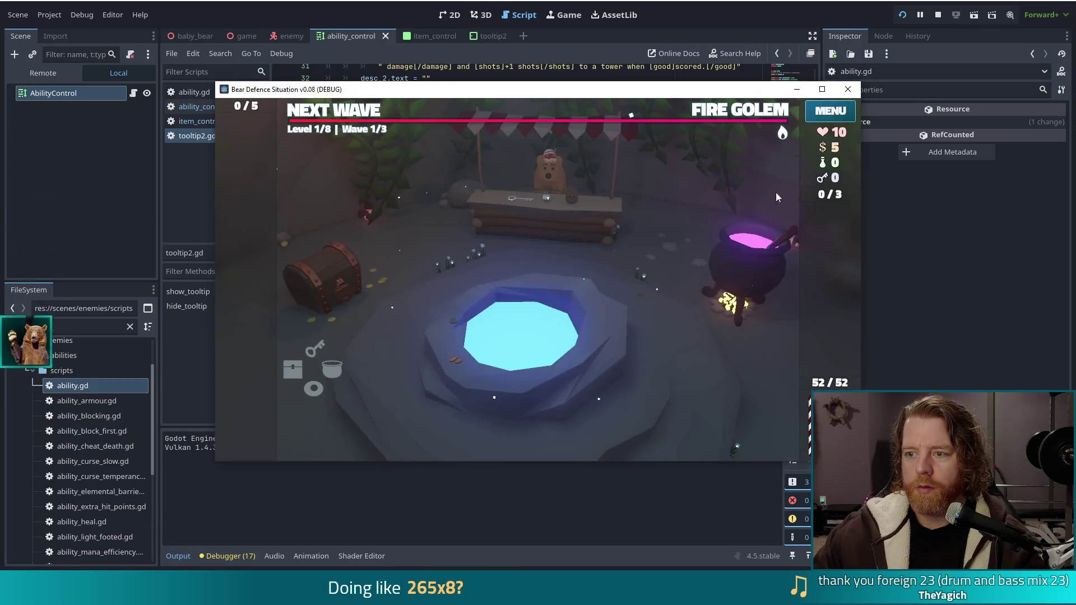
mouse_move(782, 138)
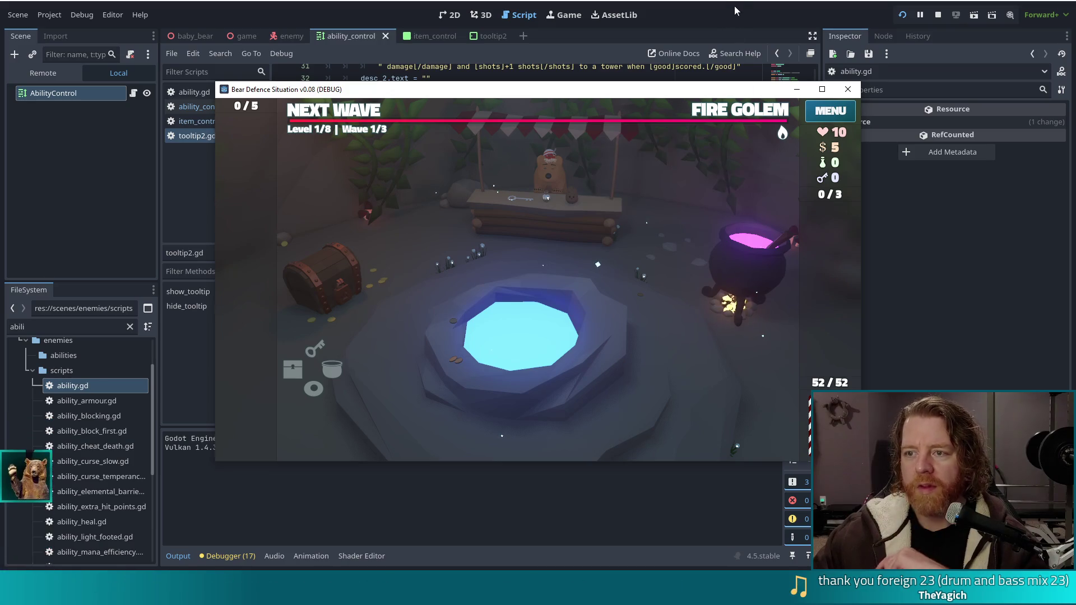
click(711, 5)
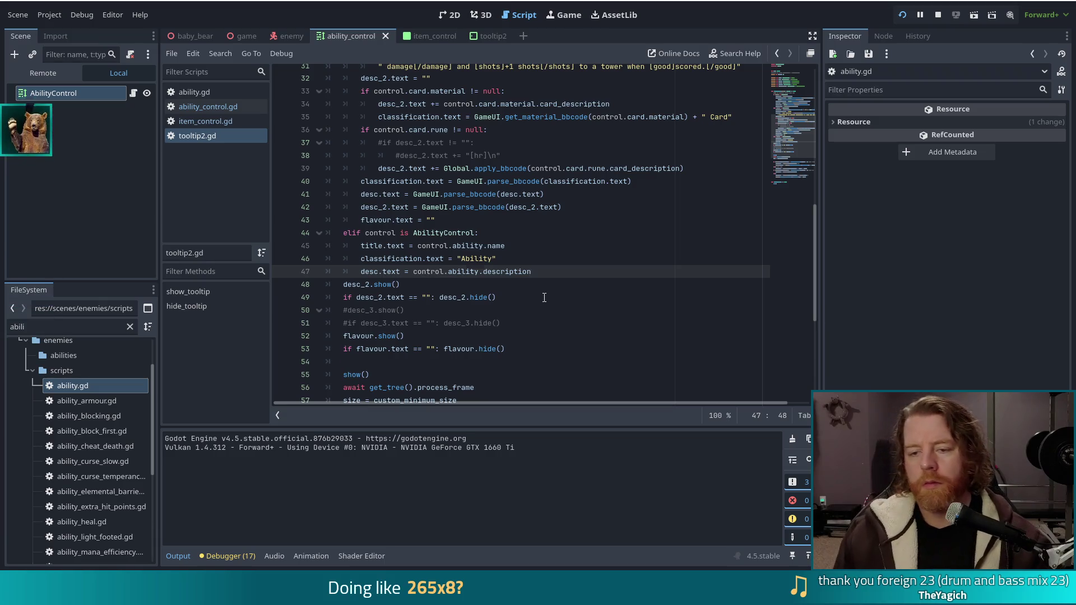
Add flavour.text = "" after the description line, then run the game to view the ability tooltip
key(Return)
text(flavour.text =)
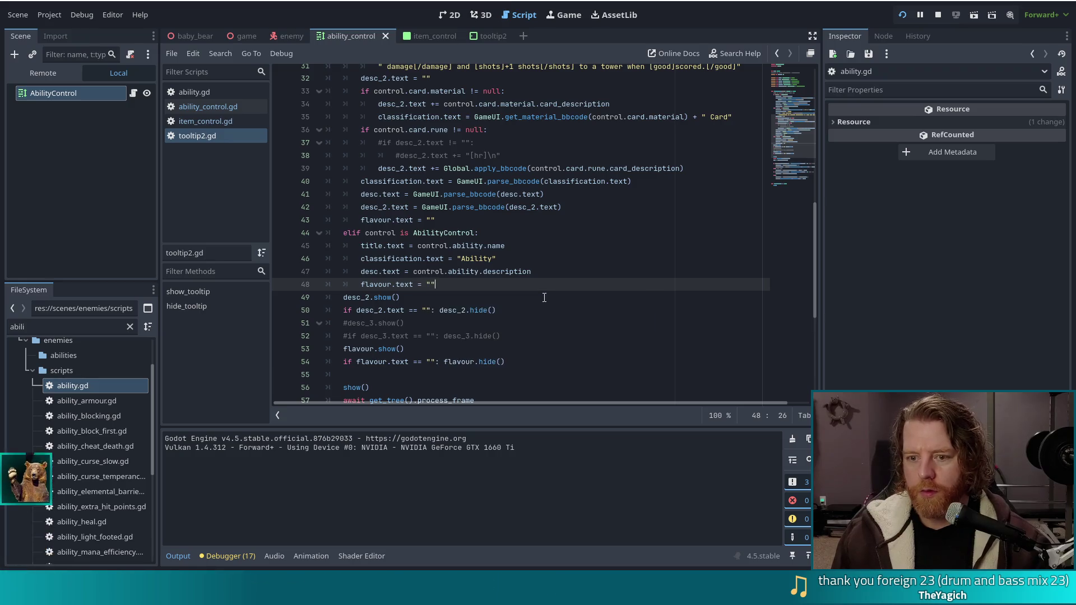
key(F5)
mouse_move(782, 134)
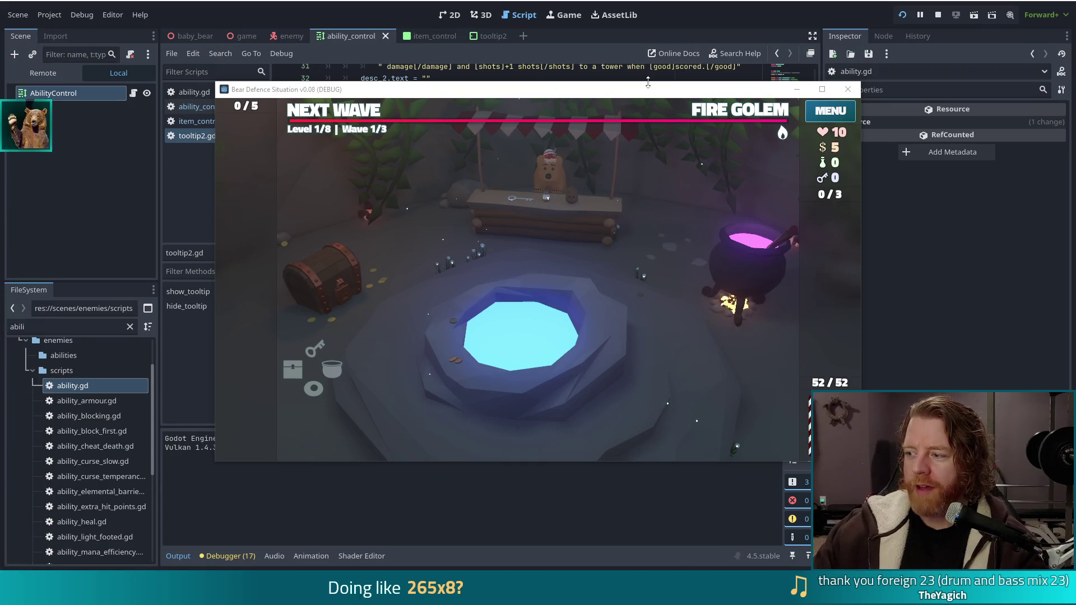
Move the Bear Defence Situation game window up and to the left
mouse_move(684, 95)
mouse_down()
mouse_move(611, 75)
mouse_move(638, 78)
mouse_up()
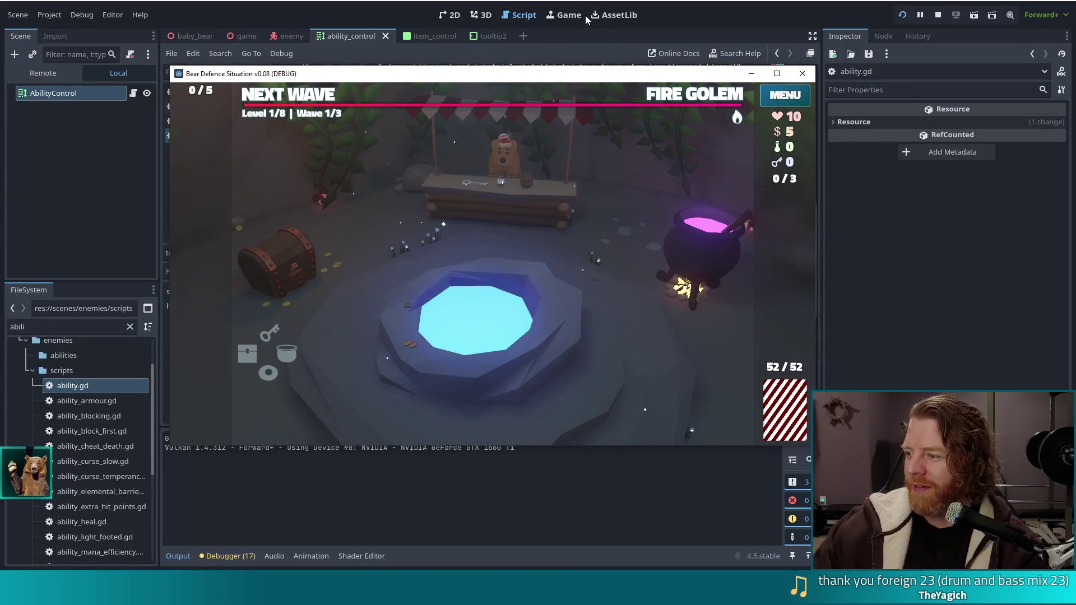